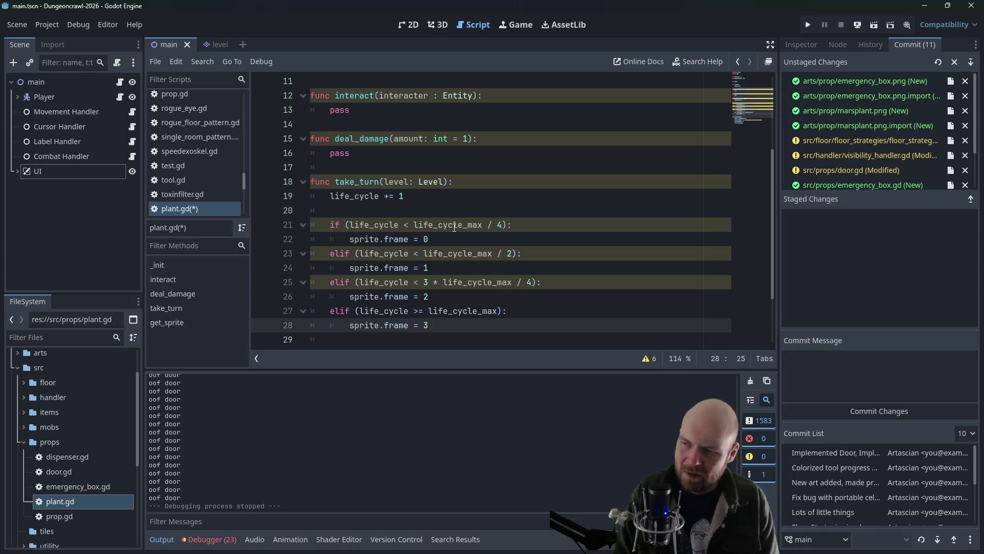
Step: Replace pass in interact() with 'if life_cycle >= life_cycle_max:' and a '## do a thing' comment
key("ctrl+s")
left_click(389, 113)
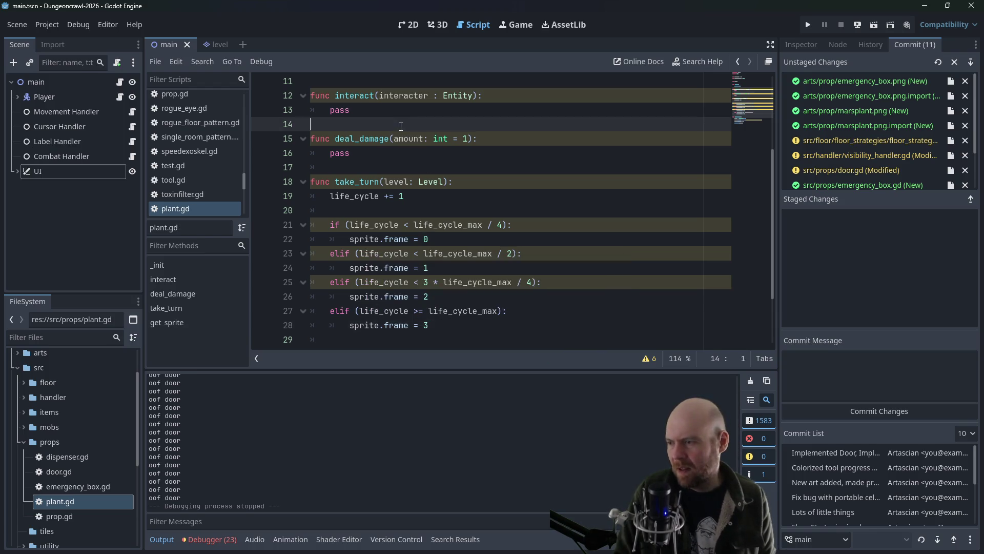
scroll(388, 114, "up", 3)
scroll(387, 113, "up", 1)
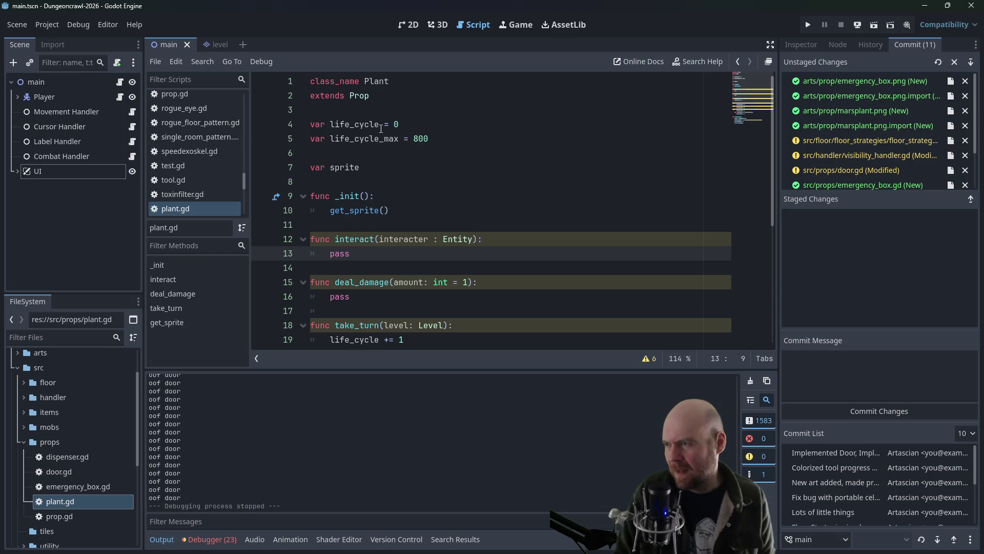
key("BackSpace")
key("BackSpace")
key("BackSpace")
type("iflife_cycle ")
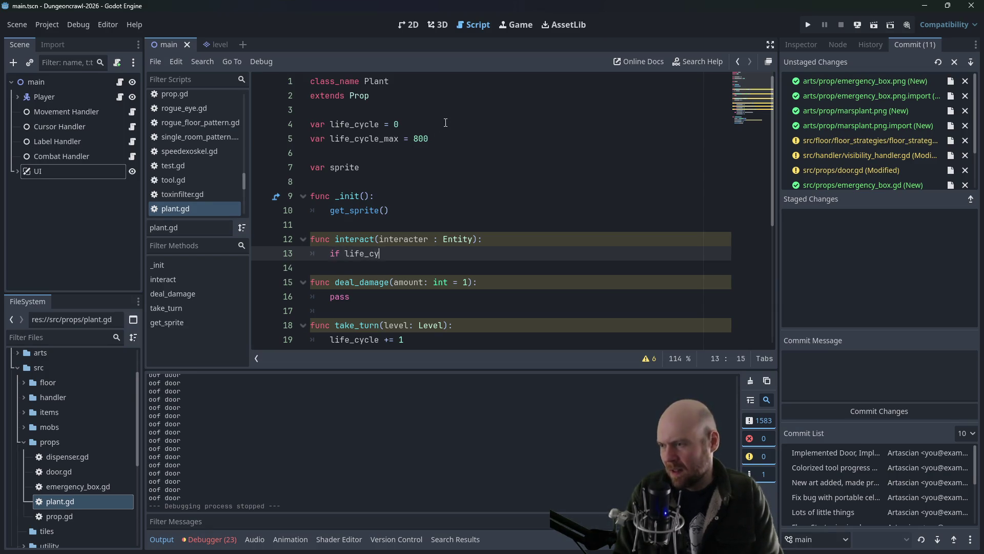
type("life_cycle_")
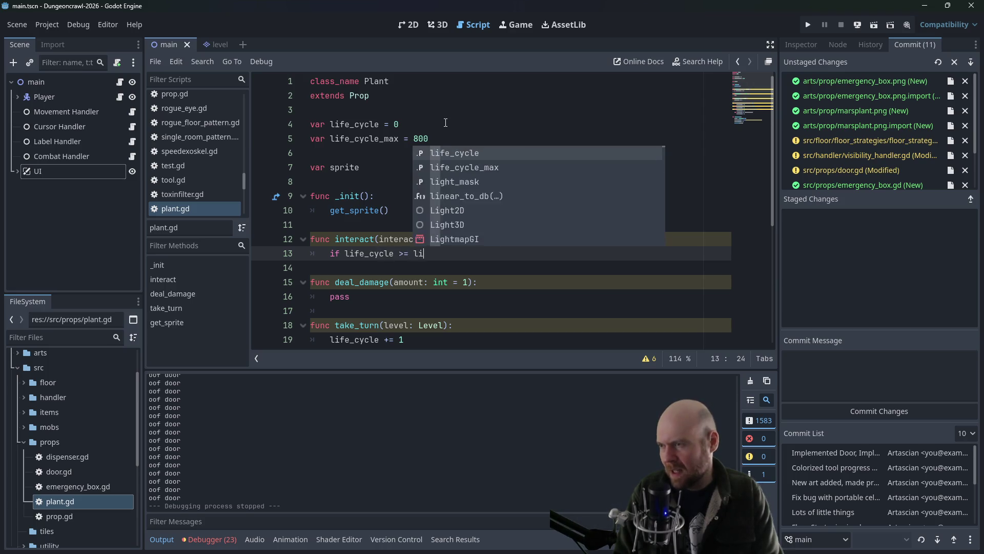
type("max ")
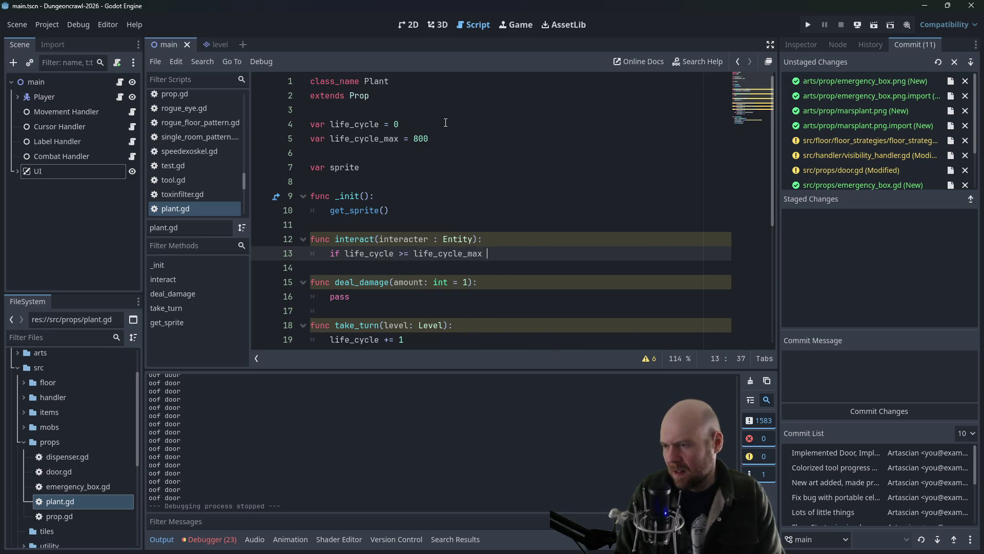
type(":")
key("Return")
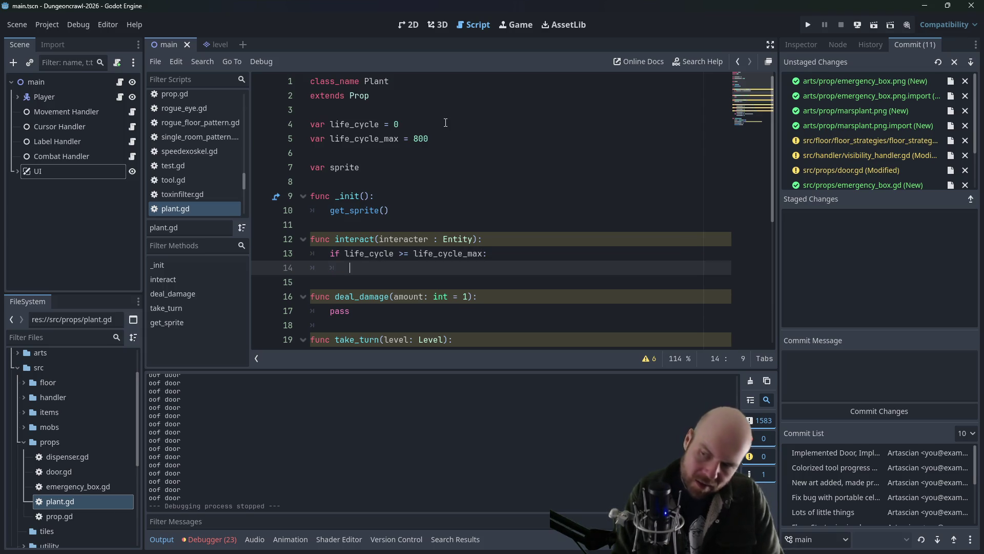
type("## do a thing")
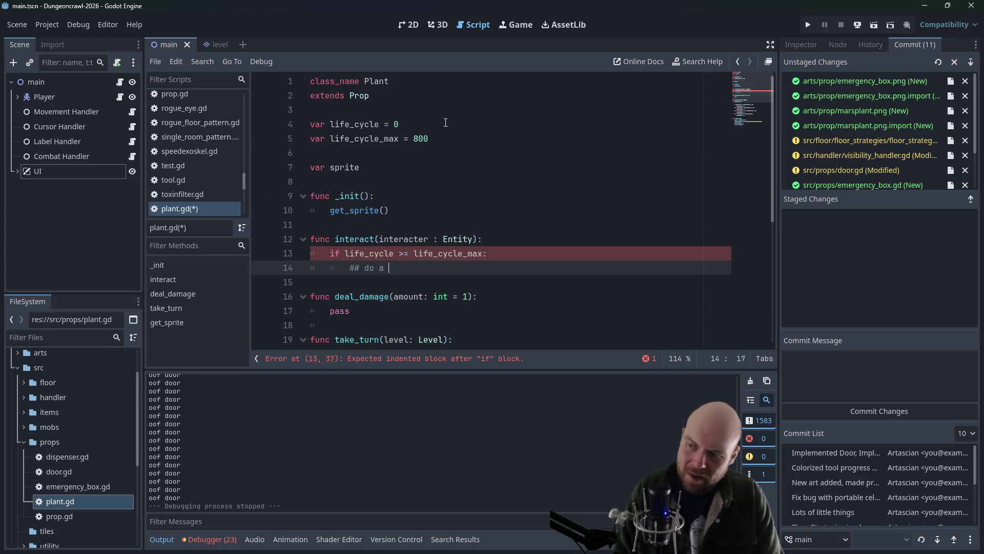
key("Return")
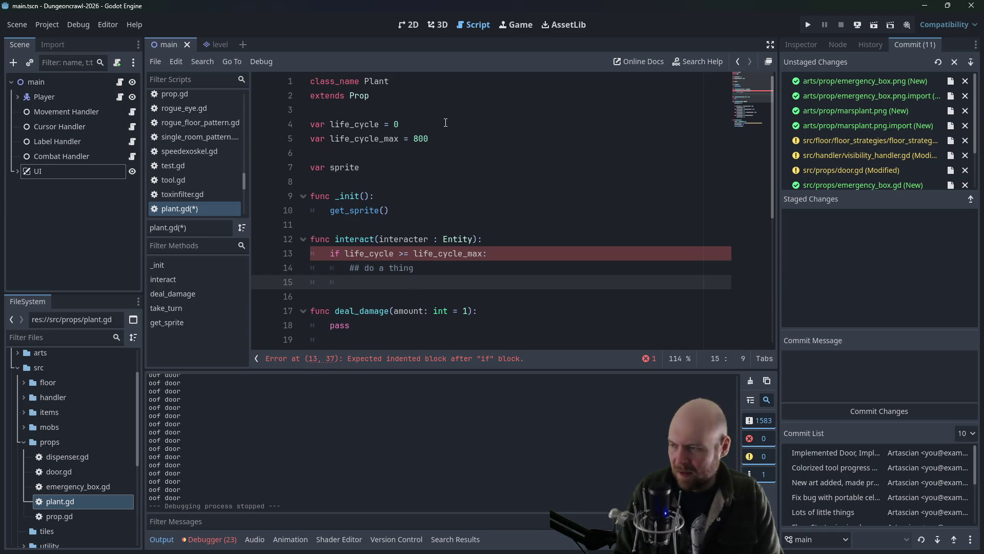
key("Down")
key("BackSpace")
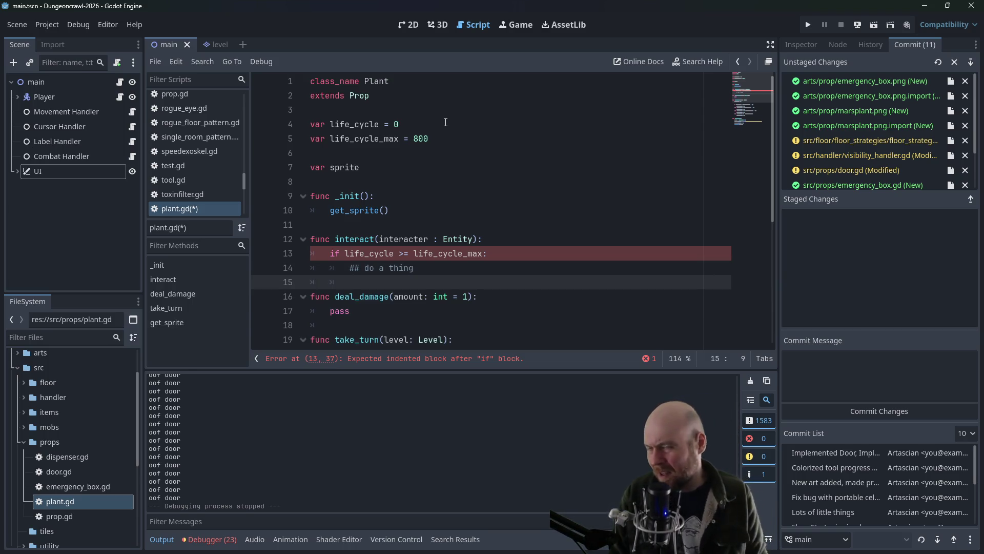
key("ctrl+s")
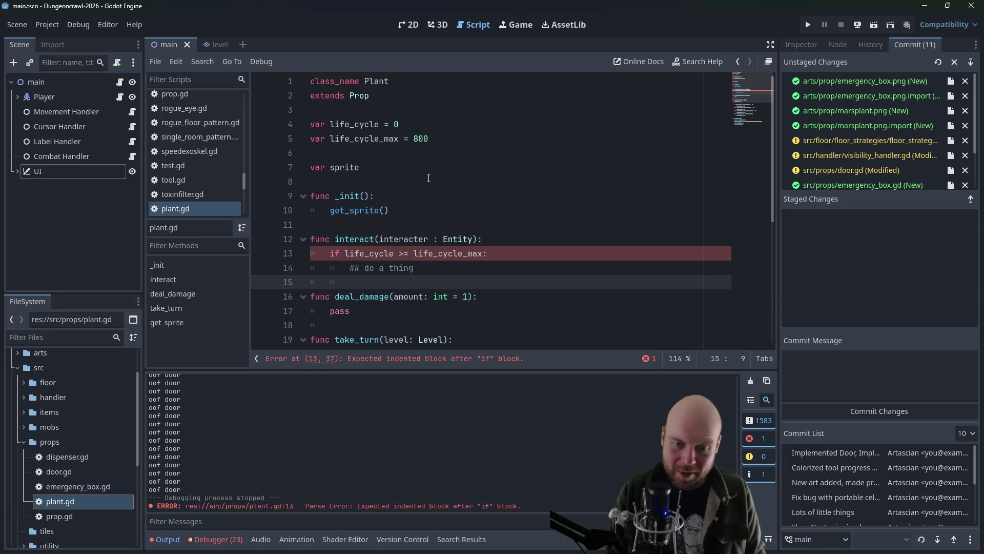
Step: Insert pass above the comment to clear the error, save plant.gd, and collapse the props folder
scroll(409, 182, "down", 2)
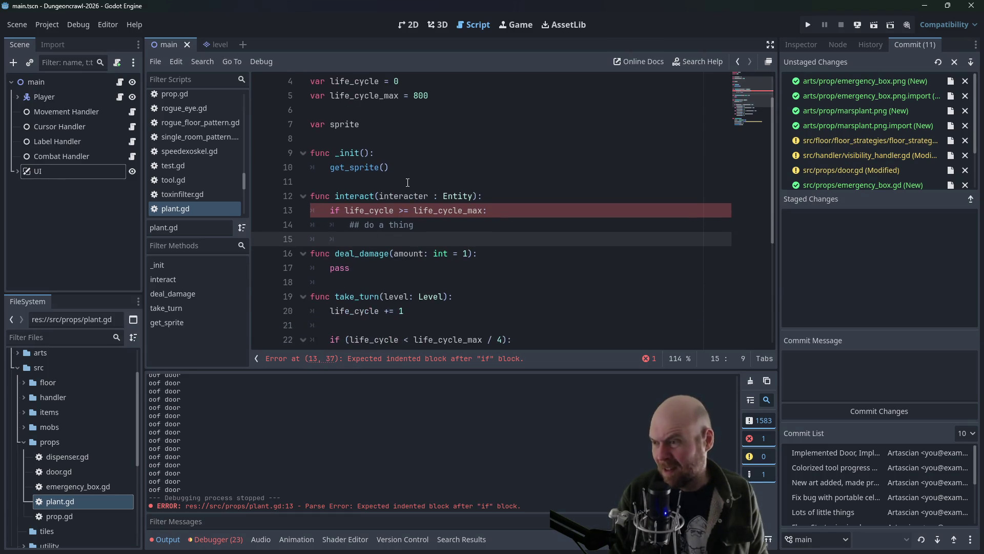
left_click(410, 182)
left_click(349, 180)
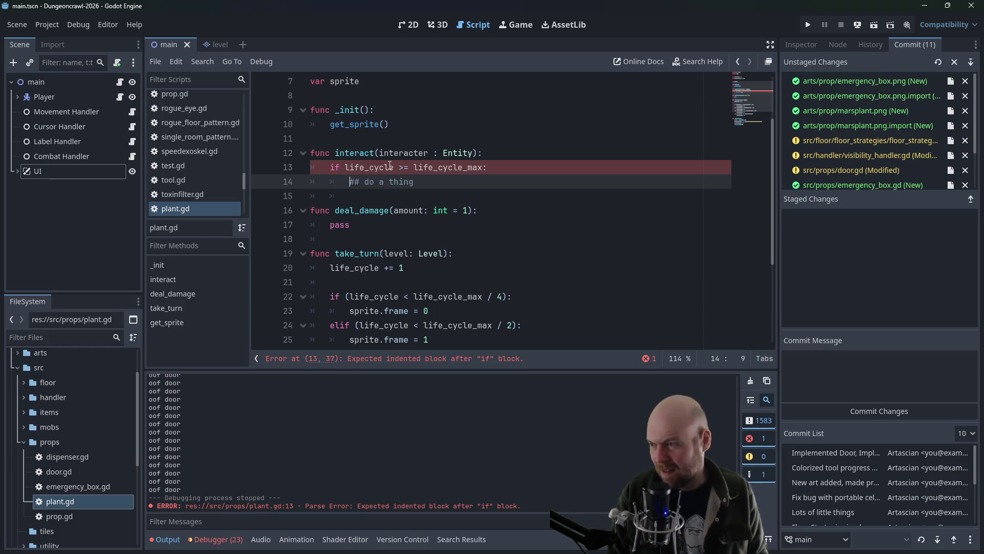
type("pass")
key("Return")
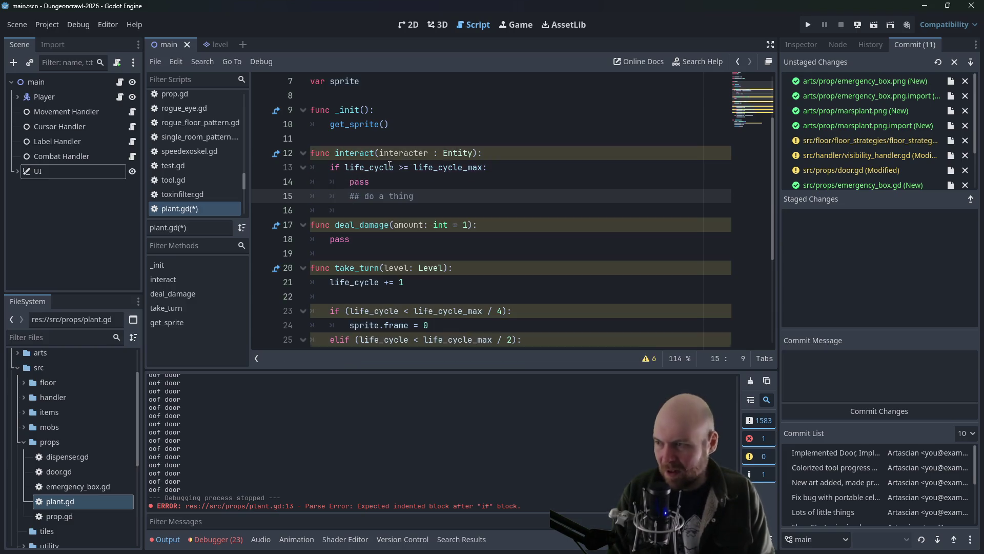
key("ctrl+s")
scroll(442, 149, "down", 3)
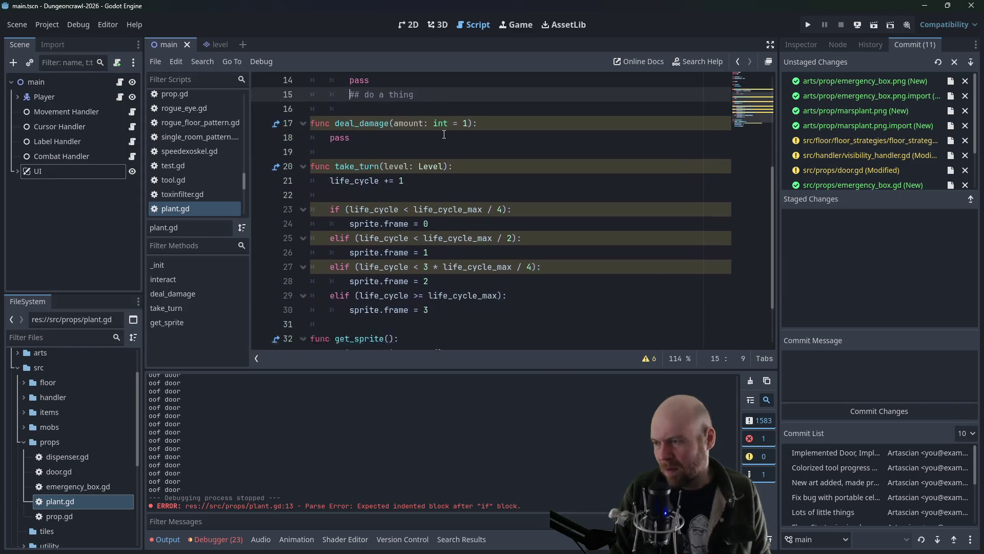
scroll(438, 152, "up", 4)
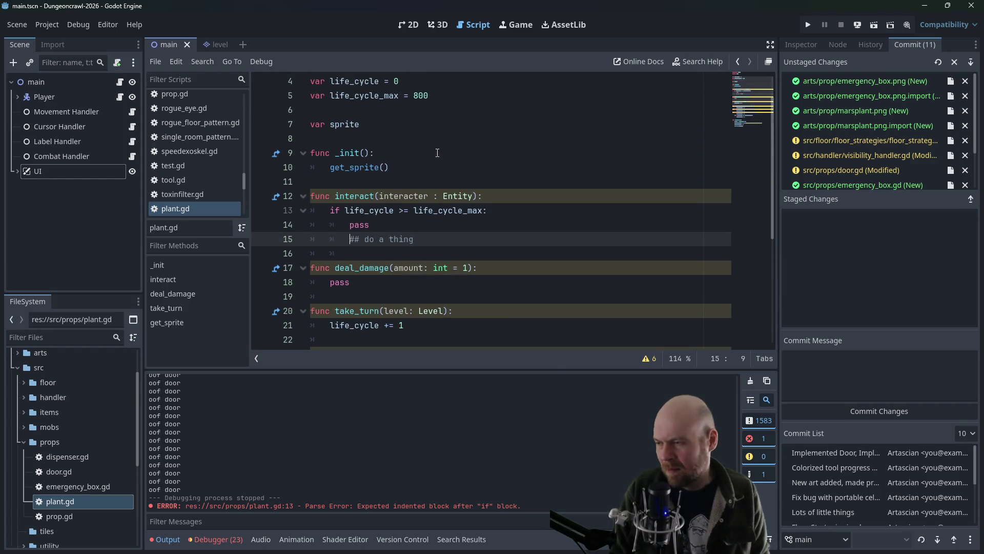
scroll(426, 152, "down", 5)
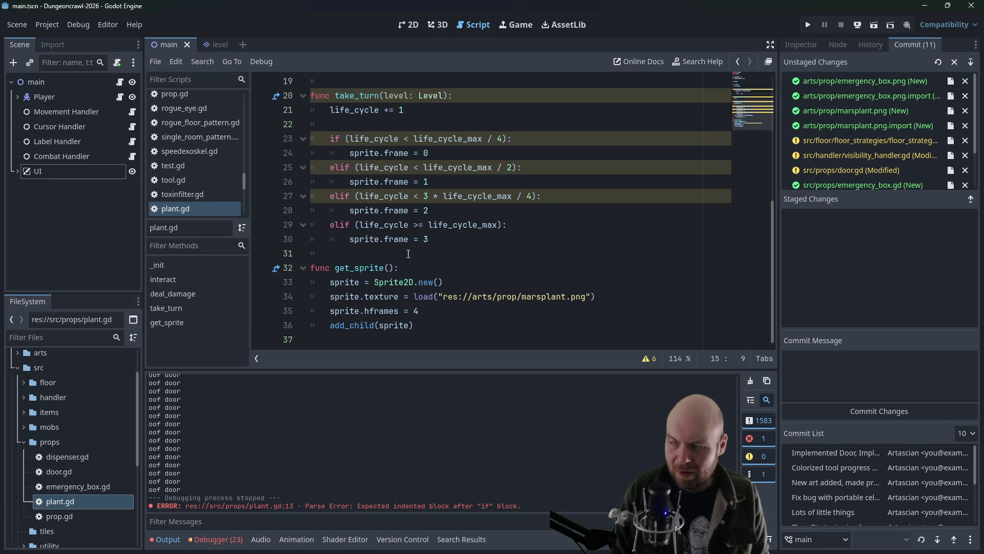
left_click(24, 442)
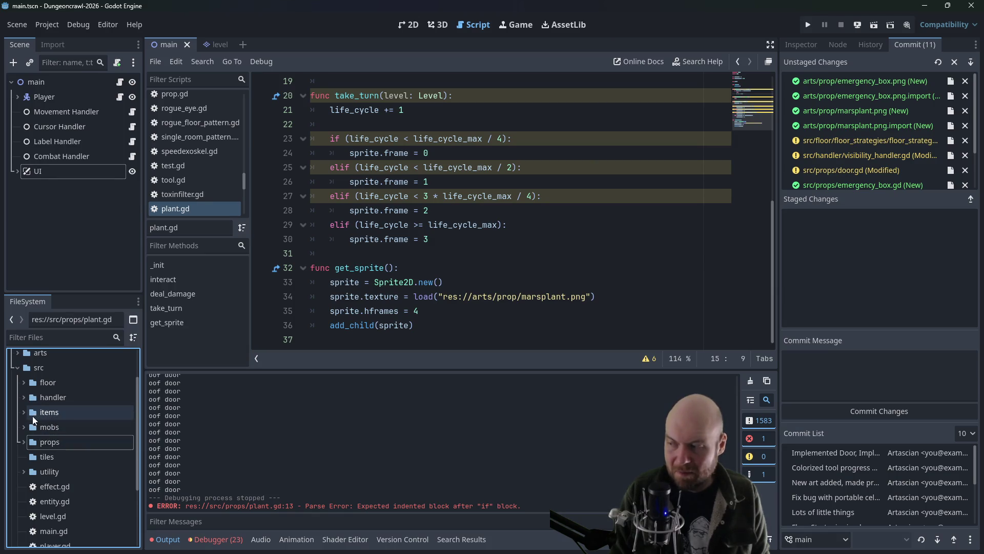
Step: Test-run and stop the game, then open floor_strategy_0.gd from the floor_strategies folder
left_click(808, 25)
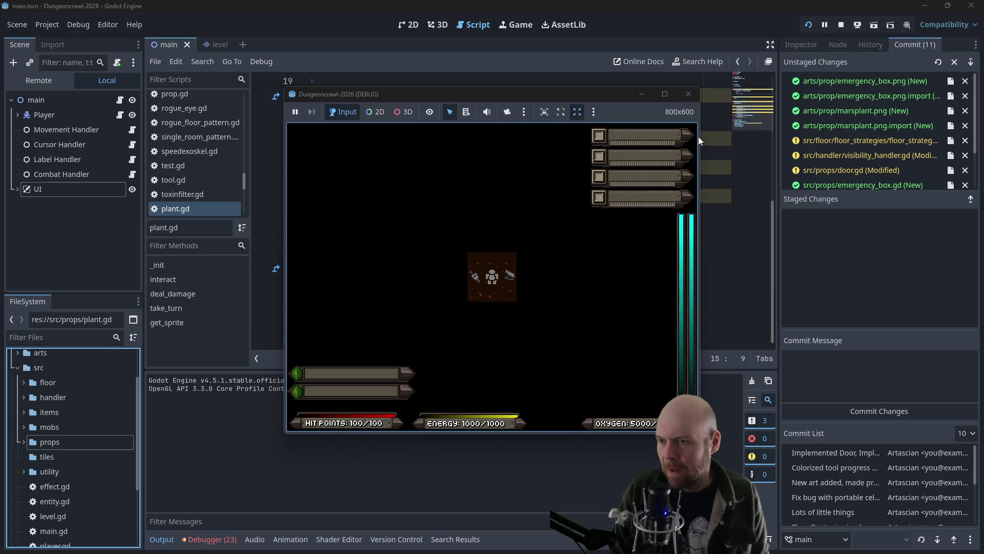
left_click(689, 97)
scroll(113, 353, "up", 2)
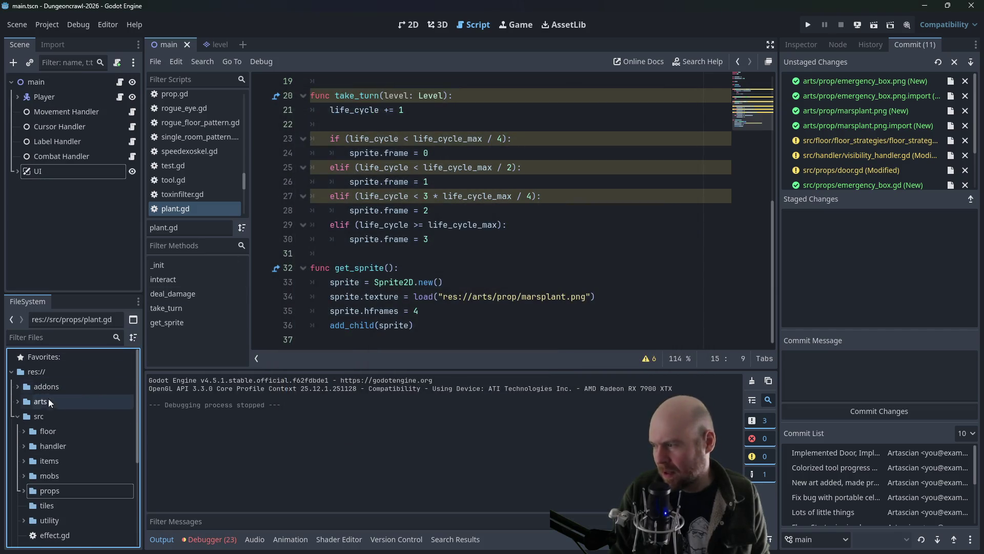
left_click(23, 431)
left_click(29, 446)
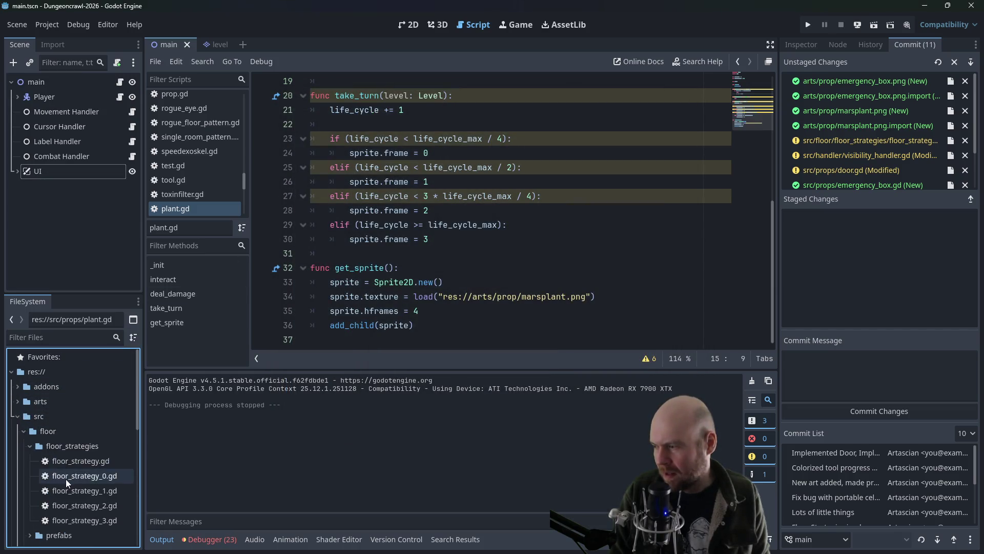
double_click(66, 478)
Step: Duplicate the EmergencyBox block and delete the copy's y offset of 1
scroll(413, 249, "up", 7)
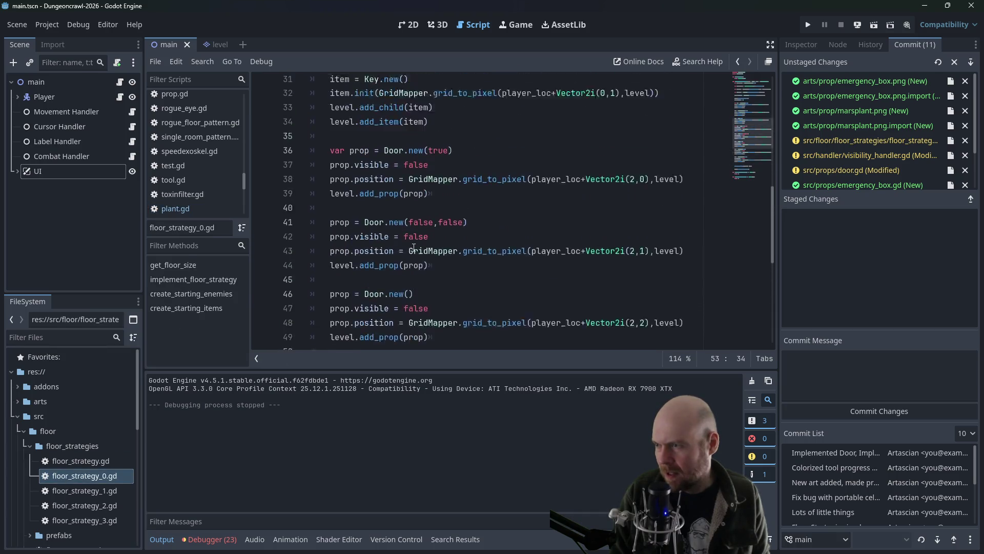
left_click(383, 224)
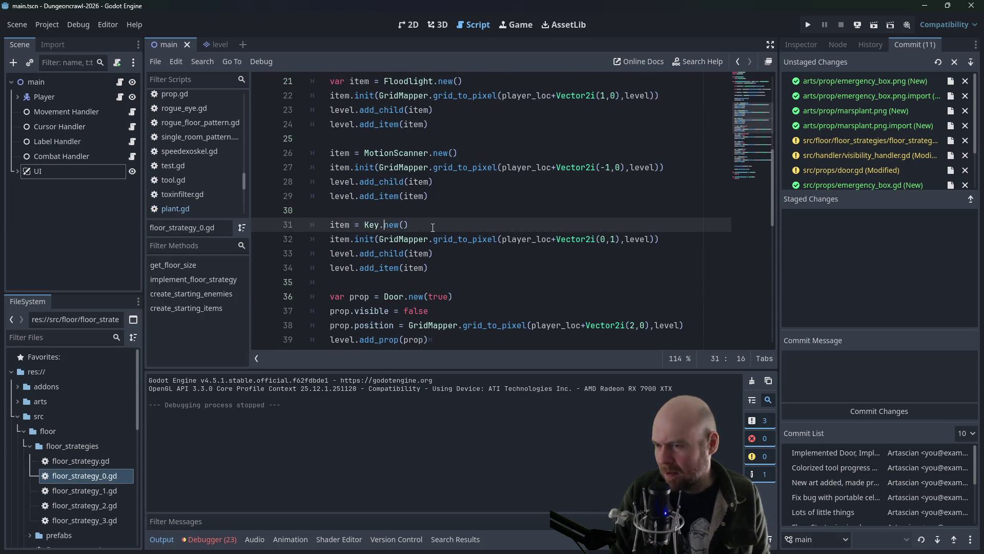
scroll(564, 251, "up", 1)
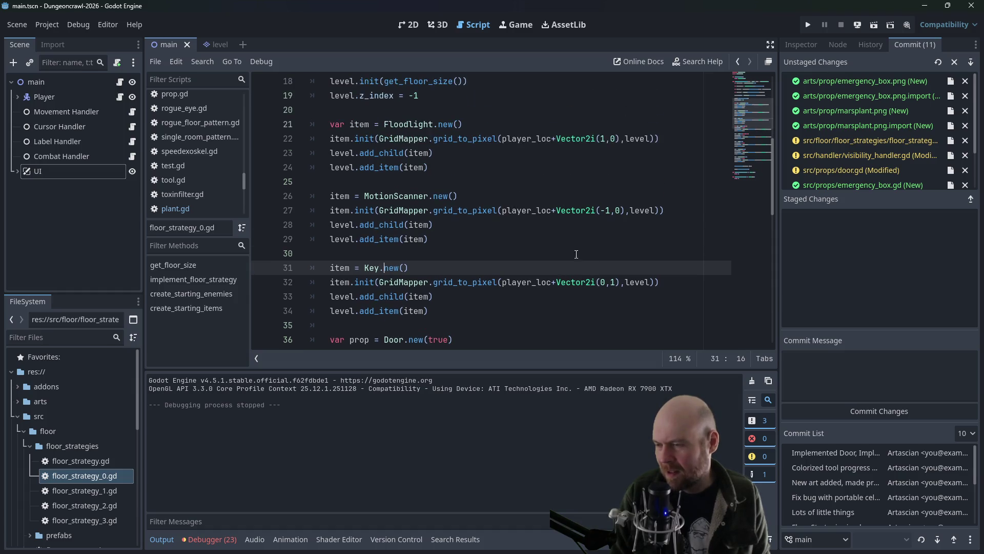
scroll(539, 248, "up", 1)
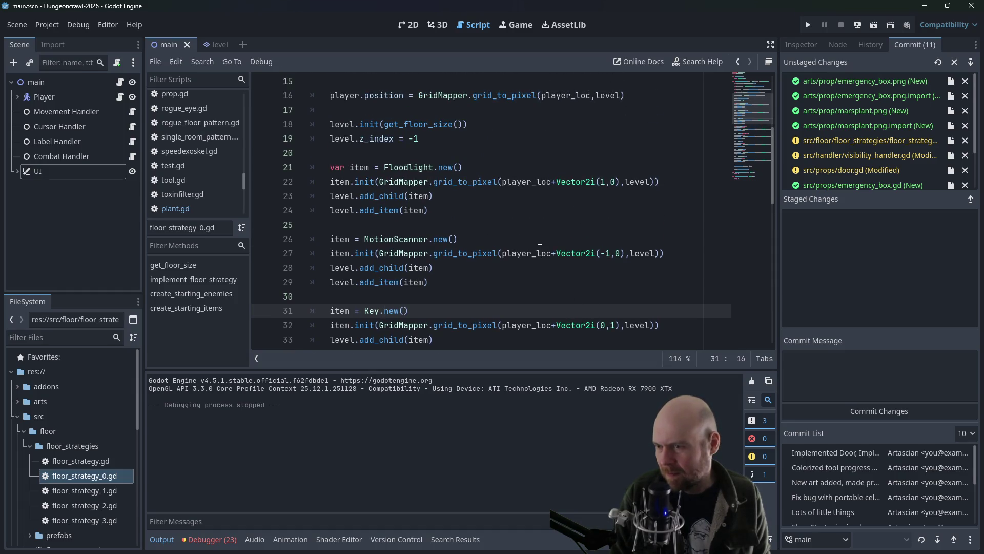
scroll(540, 248, "down", 10)
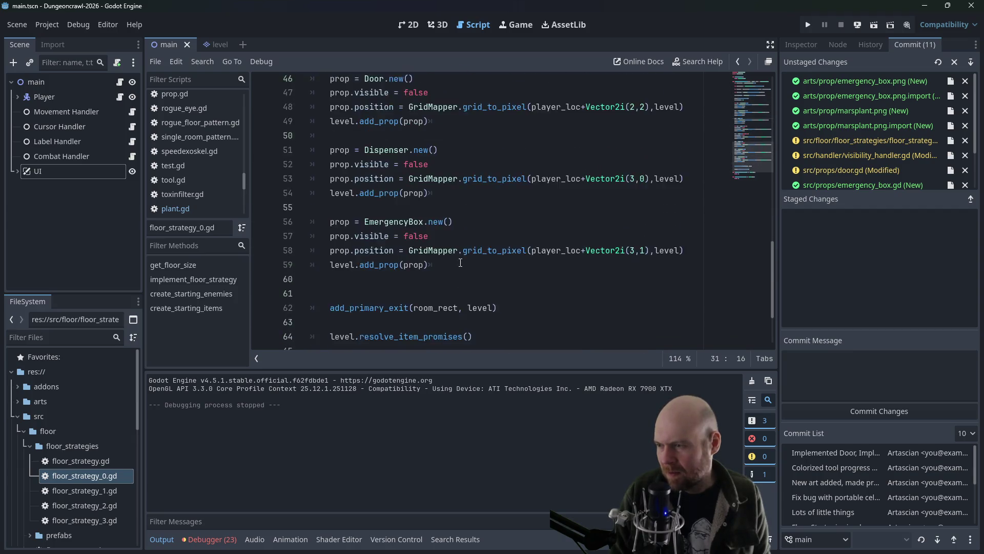
mouse_move(433, 307)
left_mouse_down()
mouse_move(328, 307)
mouse_move(307, 265)
left_mouse_up()
key("ctrl+c")
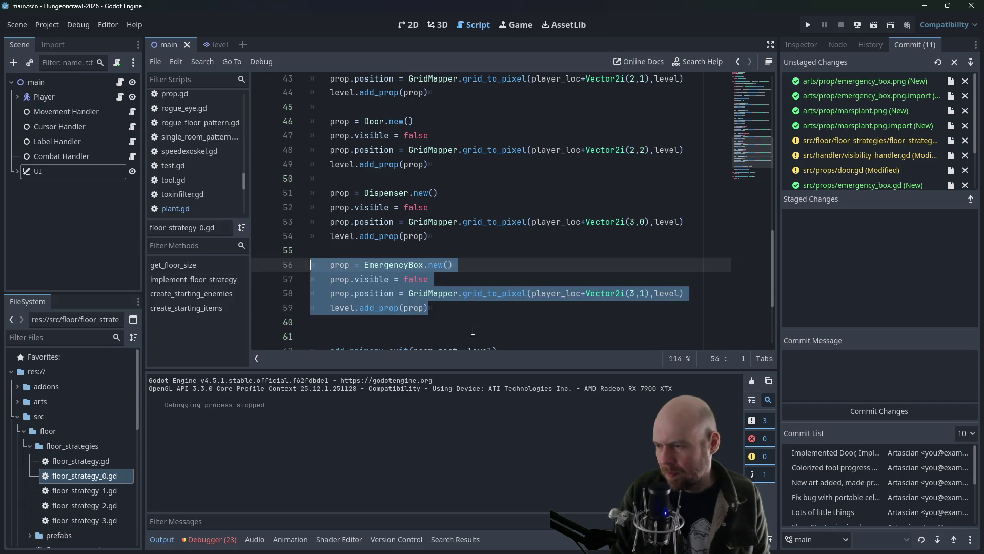
left_click(471, 330)
key("ctrl+v")
key("Up")
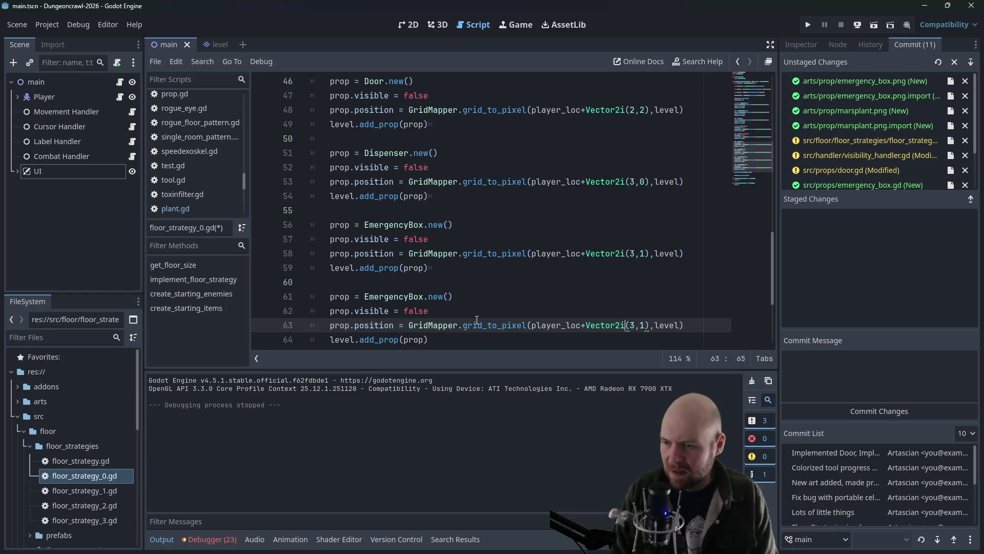
key("Delete")
Step: Set the copy's offset to Vector2i(3,2), then test-run and pick up the tracker and key
type("2")
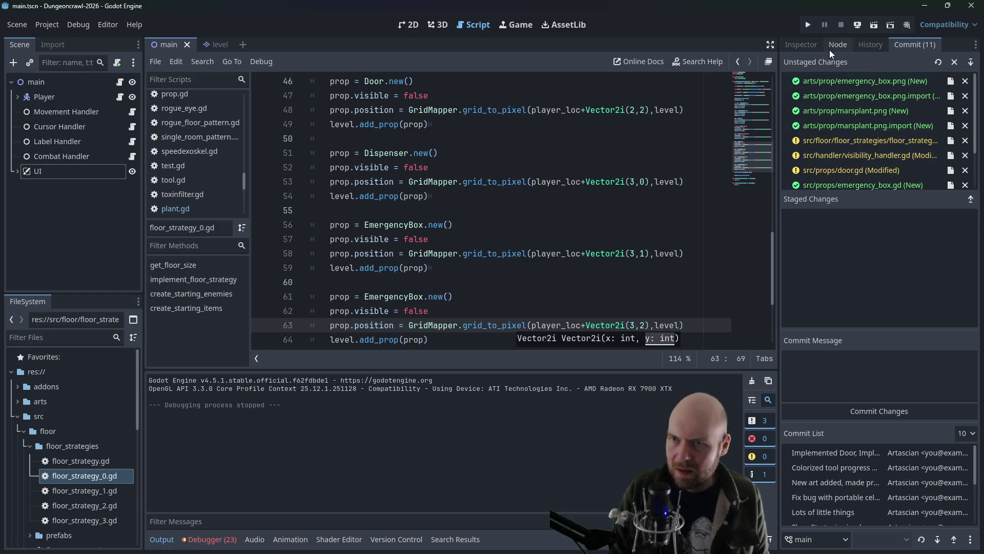
left_click(809, 26)
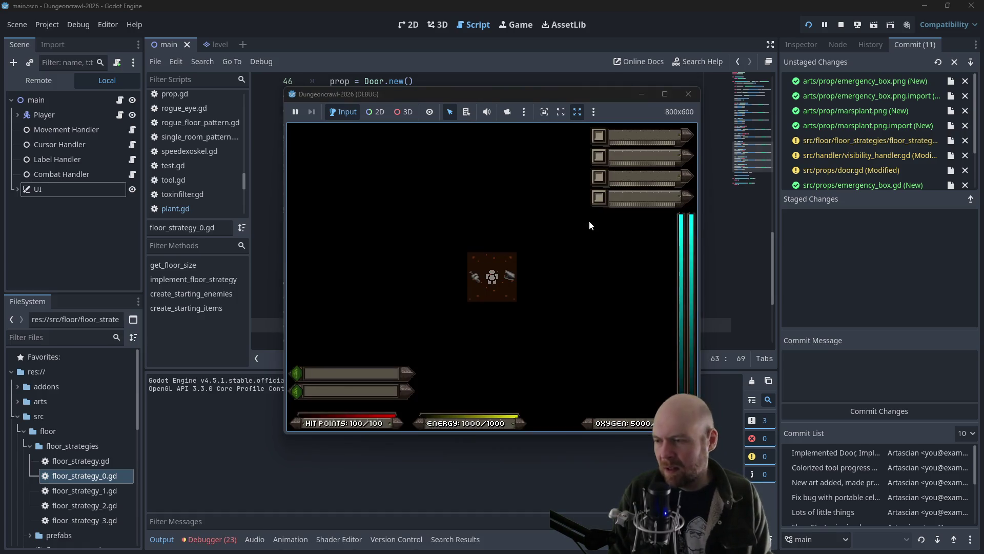
key("i")
key("1")
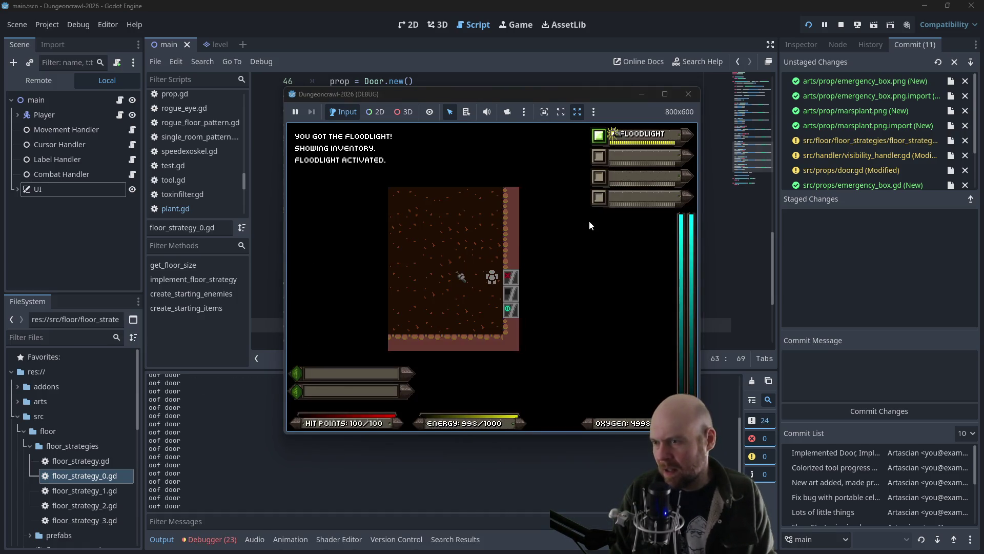
key("Right")
key("Right")
key("Down")
key("Down")
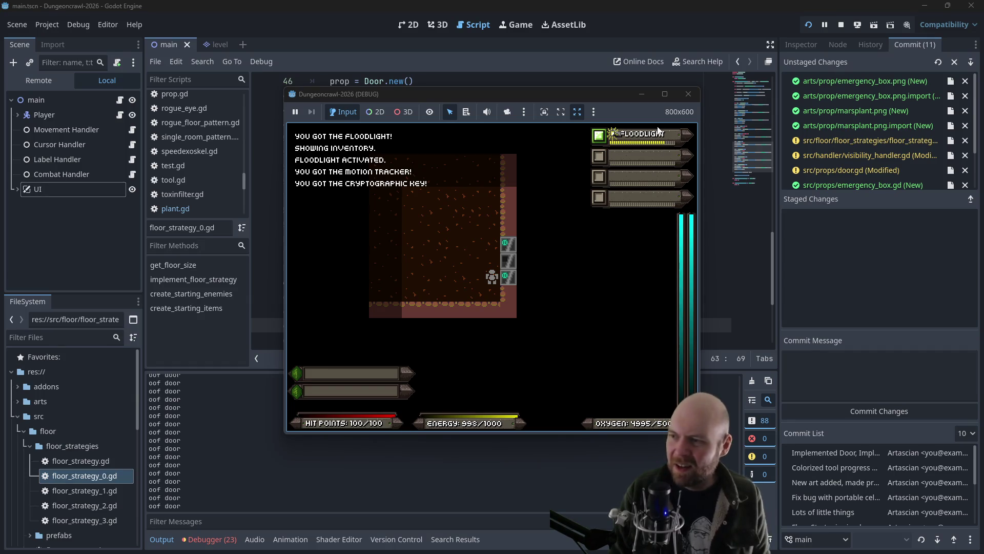
left_click(687, 94)
Step: Open src/items/key.gd from the items folder in FileSystem
scroll(232, 165, "up", 5)
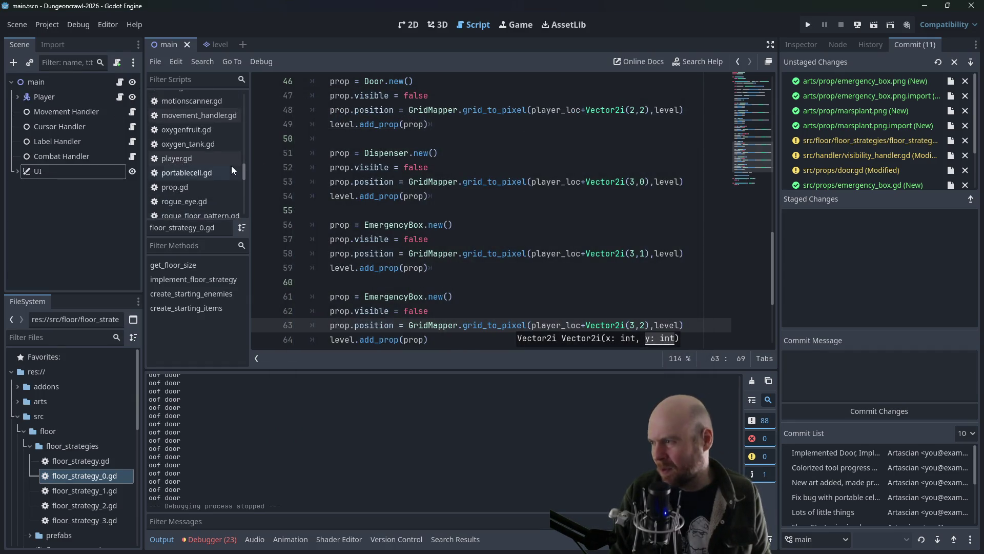
left_click(28, 445)
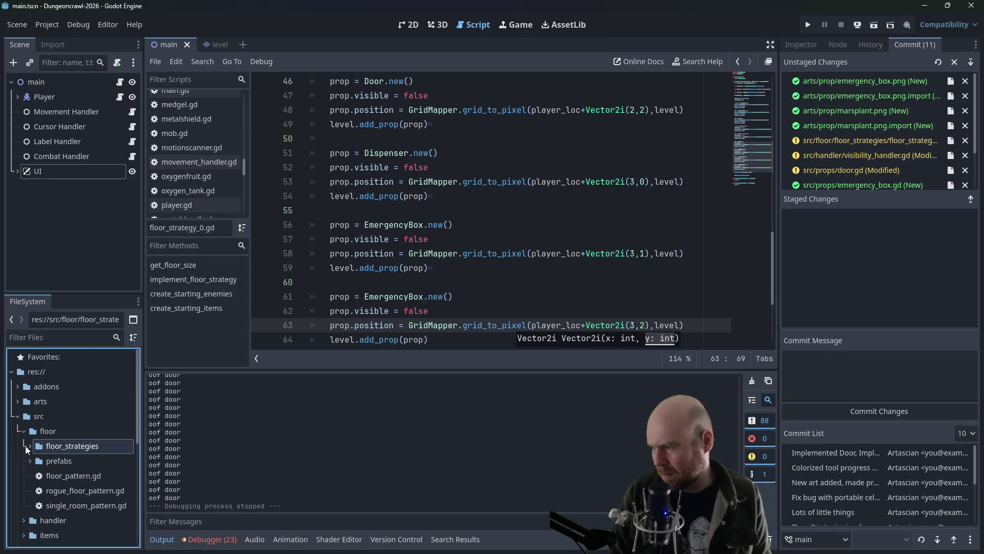
scroll(30, 464, "down", 3)
left_click(24, 493)
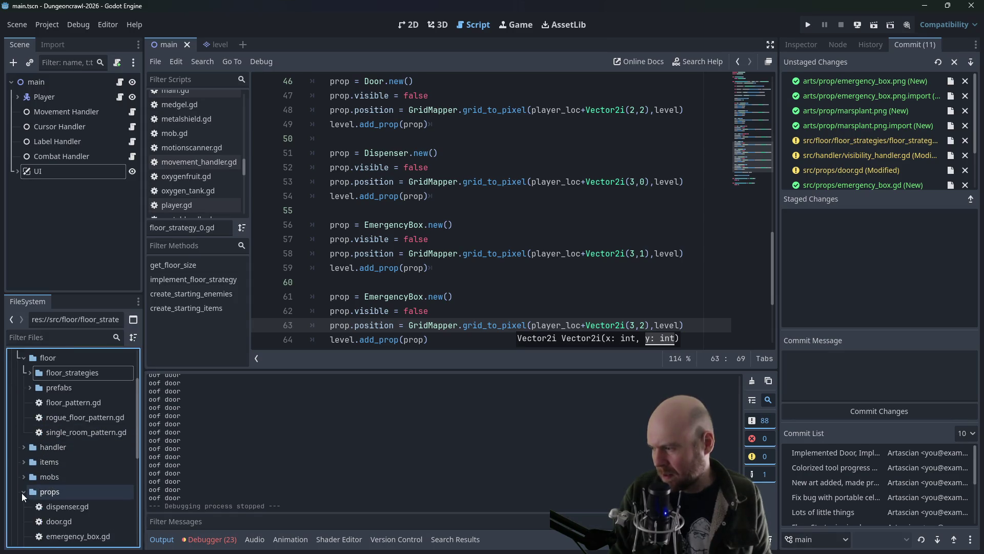
left_click(21, 493)
left_click(23, 462)
scroll(26, 464, "down", 3)
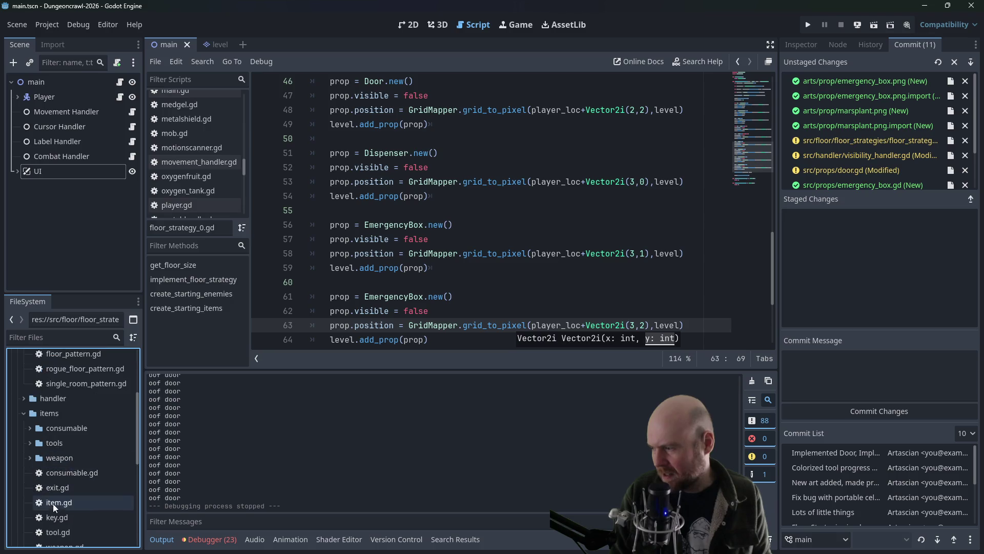
double_click(54, 518)
Step: Point key.gd's texture path to res://arts/key.png, dropping the consumables folder
left_click(476, 195)
left_click(573, 196)
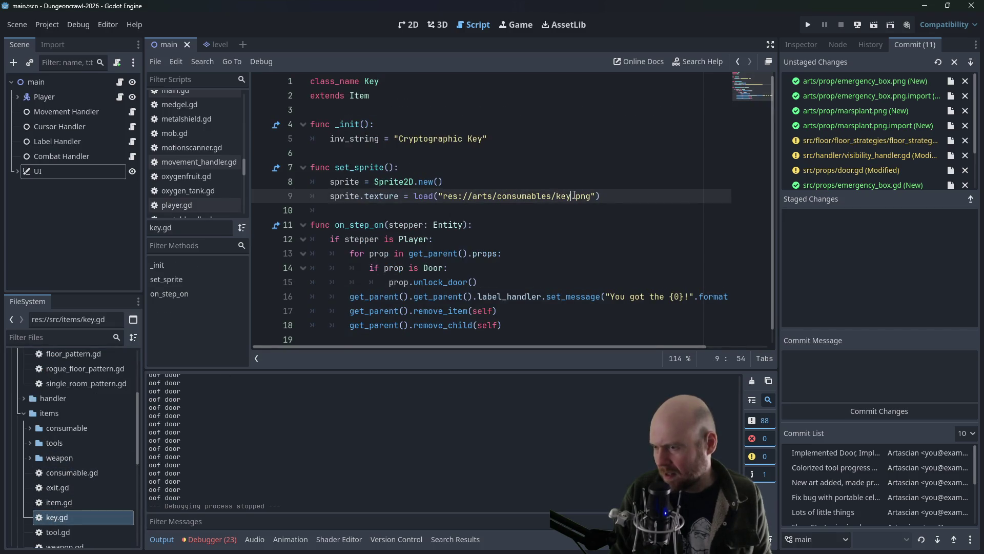
left_click(23, 413)
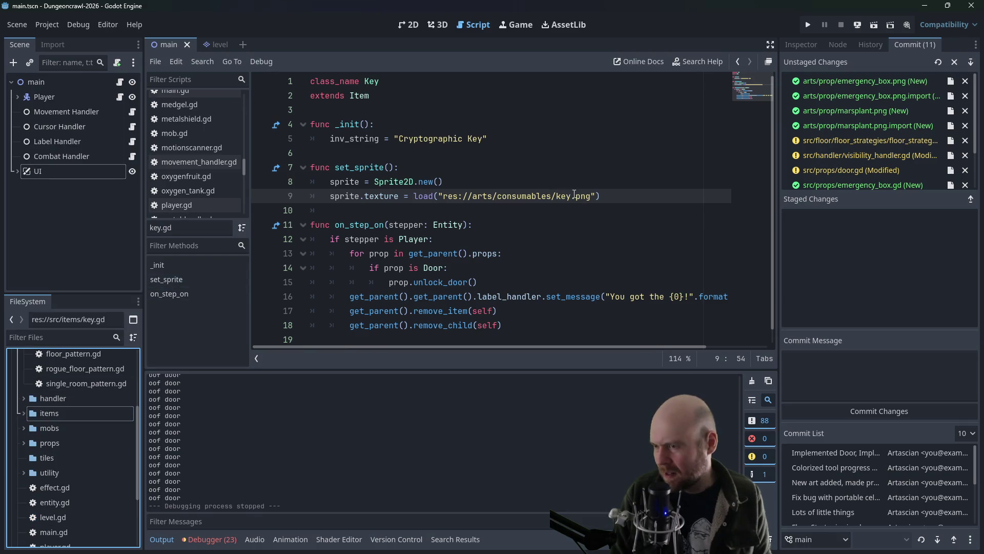
left_click_drag(574, 196, 501, 198)
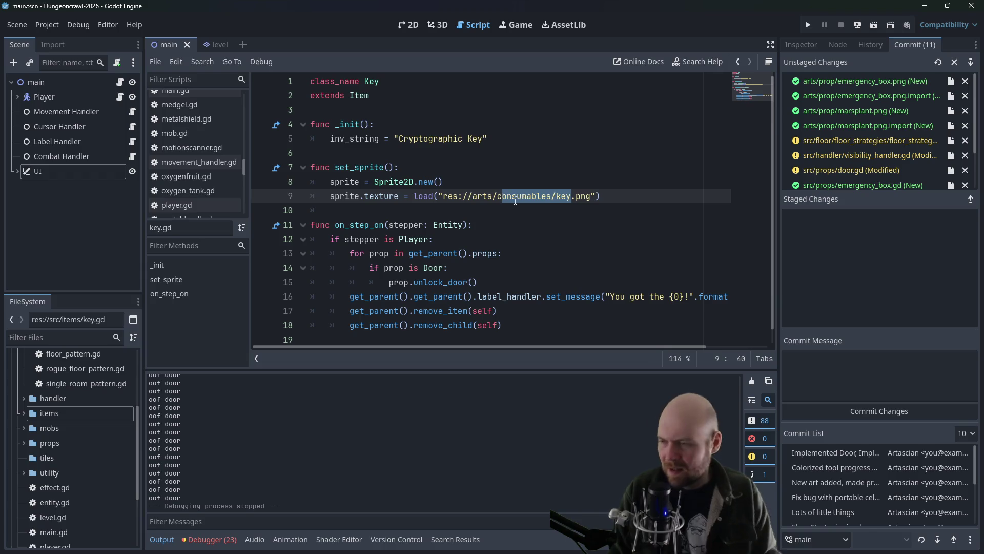
key("BackSpace")
key("BackSpace")
type("k")
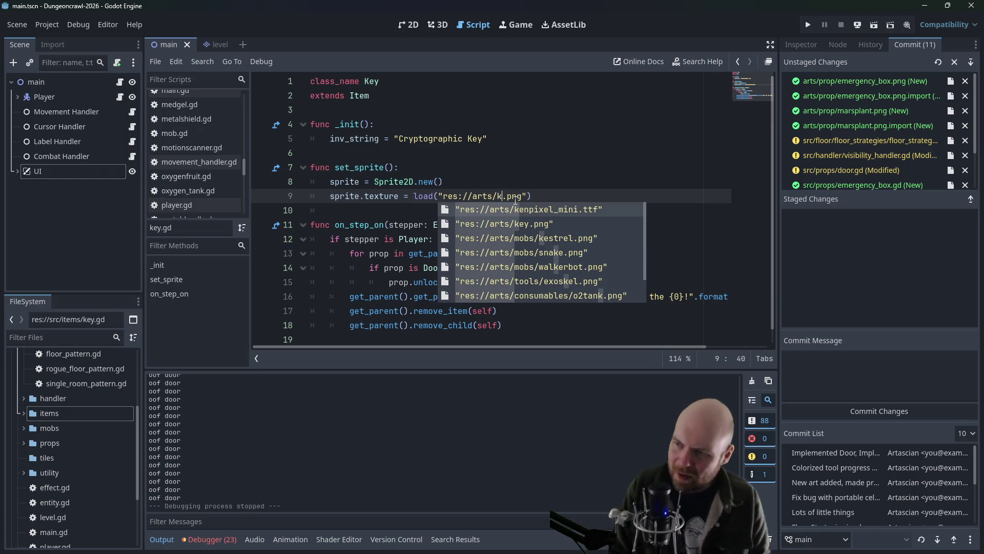
left_click(554, 223)
Step: Remove the leftover duplicate .png on line 9 and rerun the game
left_click(804, 23)
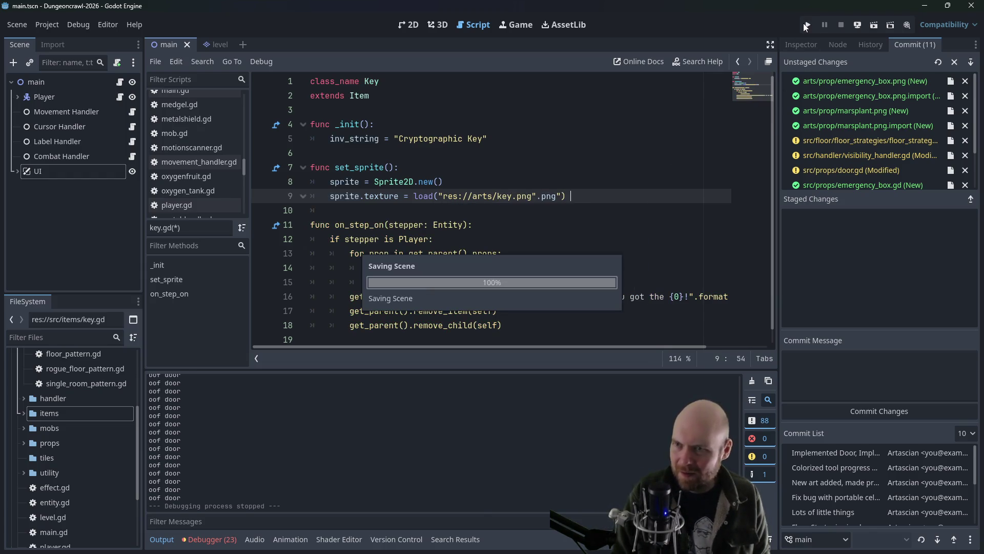
left_click_drag(537, 195, 560, 191)
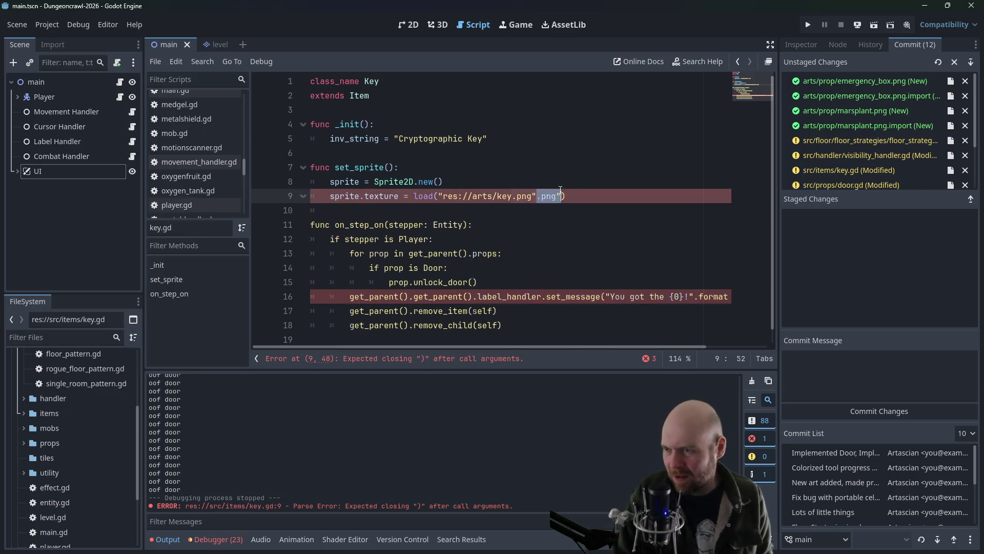
key("BackSpace")
left_click(804, 26)
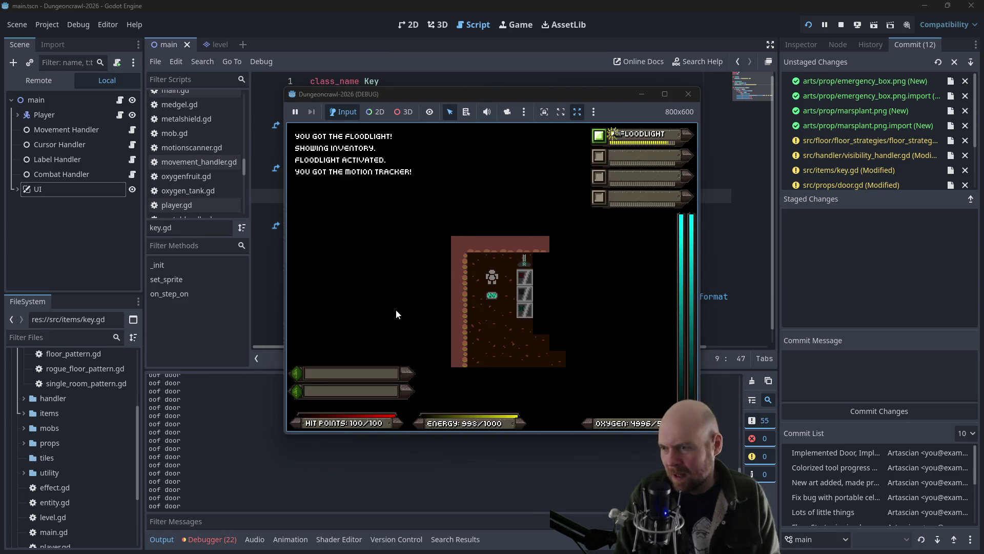
Step: Walk the player right and down, then right and up, and close the debug window
key("Right")
key("Down")
key("Right")
key("Down")
key("Right")
key("Down")
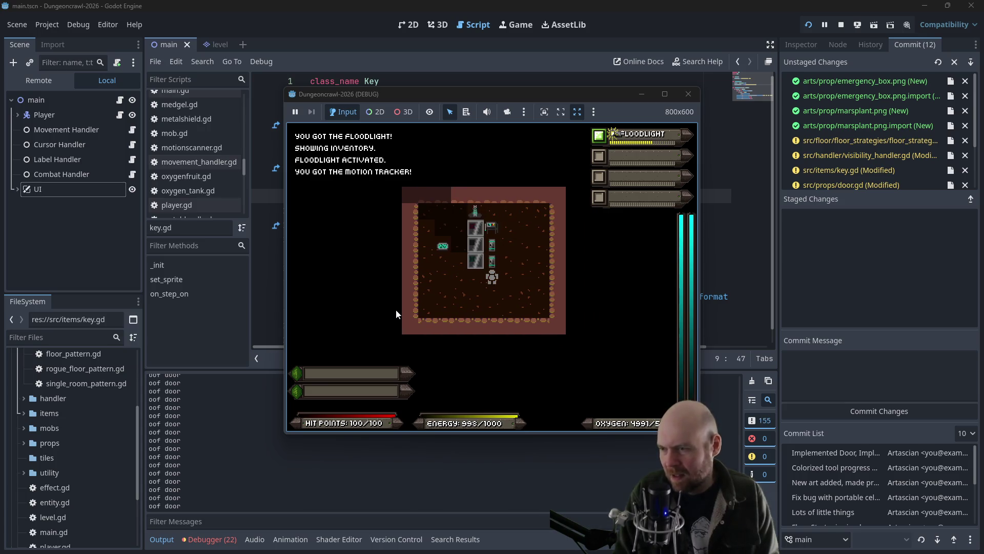
key("Up")
key("Right")
key("Up")
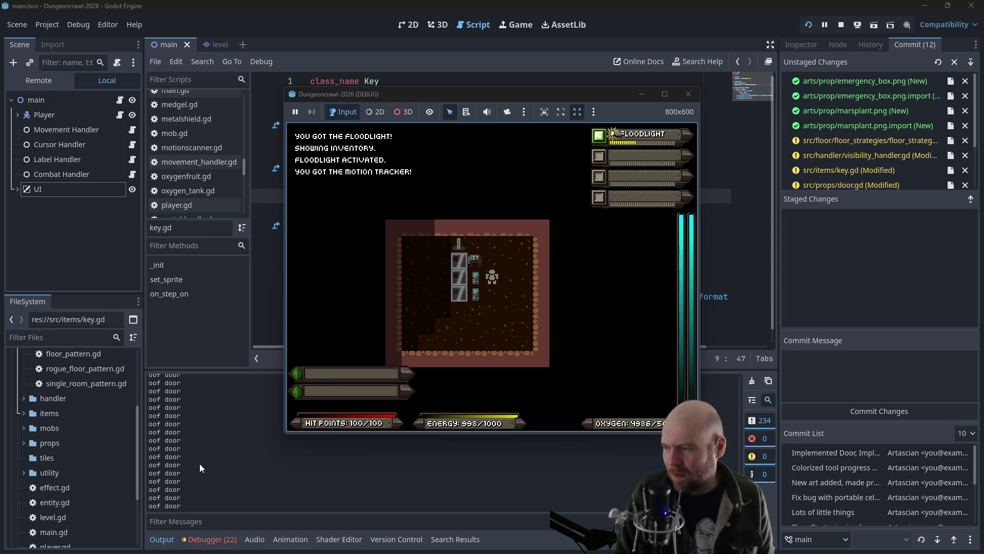
left_click(687, 94)
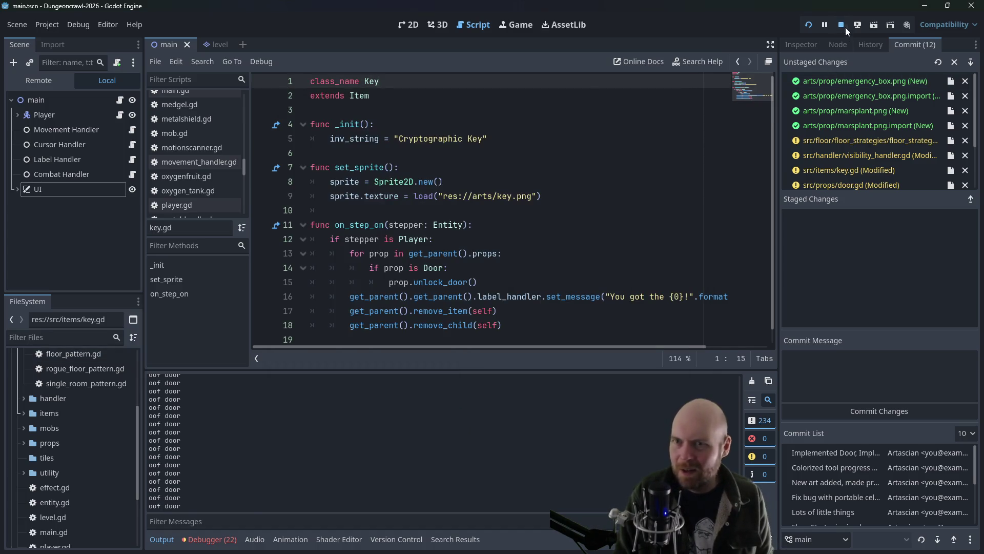
Step: Delete the print("oof door") line from visibility_handler.gd
scroll(210, 188, "down", 5)
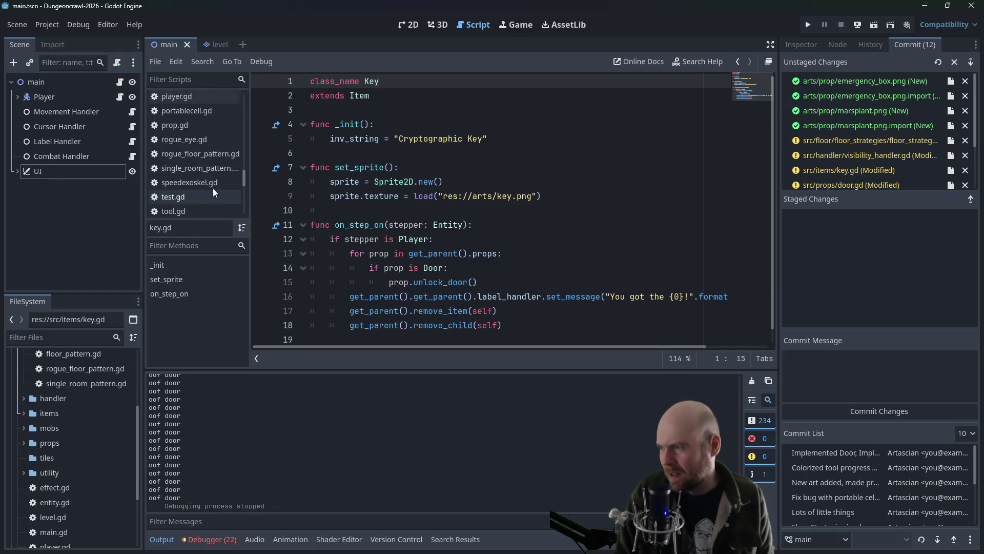
scroll(214, 186, "down", 1)
left_click(215, 160)
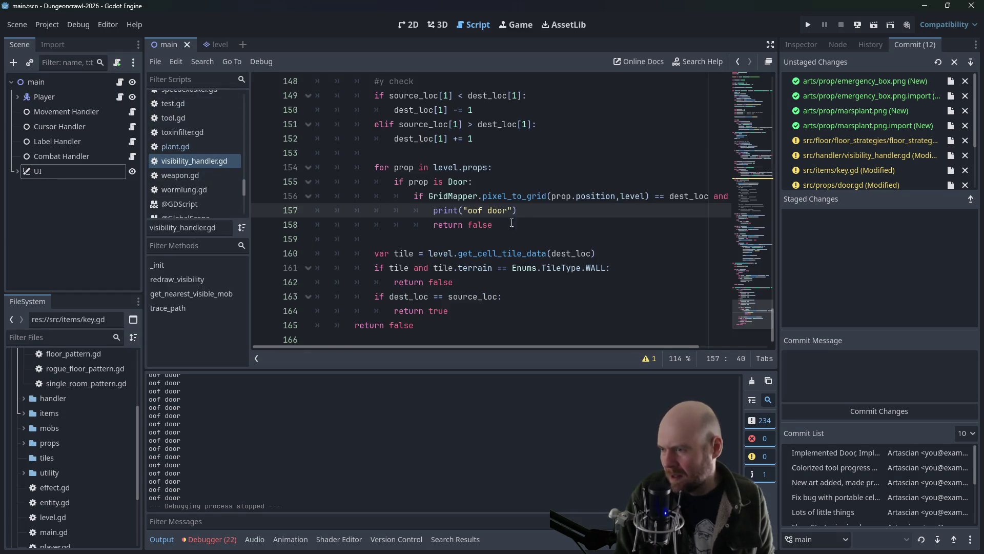
mouse_move(527, 210)
left_mouse_down()
mouse_move(319, 195)
mouse_move(305, 210)
left_mouse_up()
key("BackSpace")
key("BackSpace")
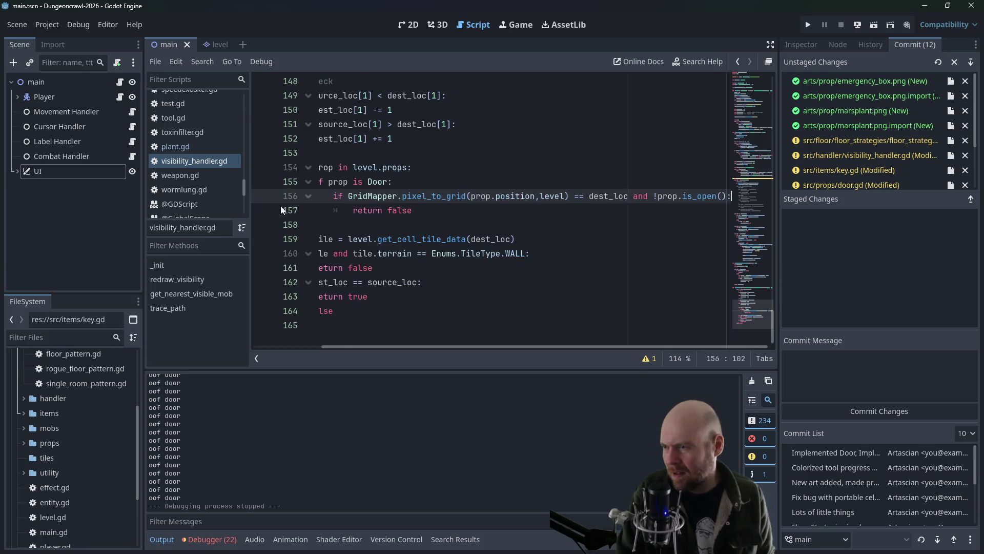
mouse_move(245, 187)
left_mouse_down()
mouse_move(251, 116)
mouse_move(251, 151)
mouse_move(245, 140)
left_mouse_up()
Step: Change the second EmergencyBox.new() on line 61 of floor_strategy_0.gd to Plant.new()
left_click(221, 133)
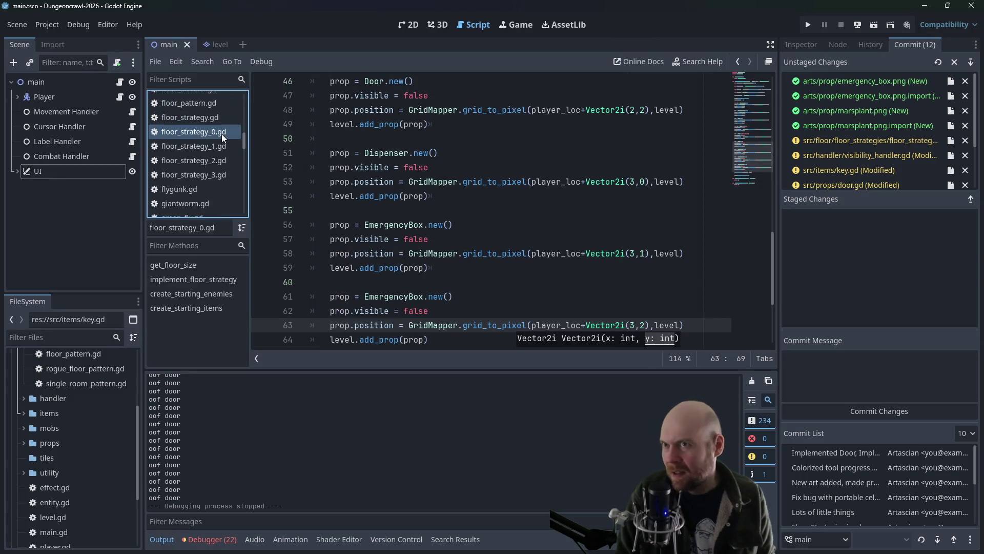
left_click_drag(365, 296, 422, 290)
type("Plant")
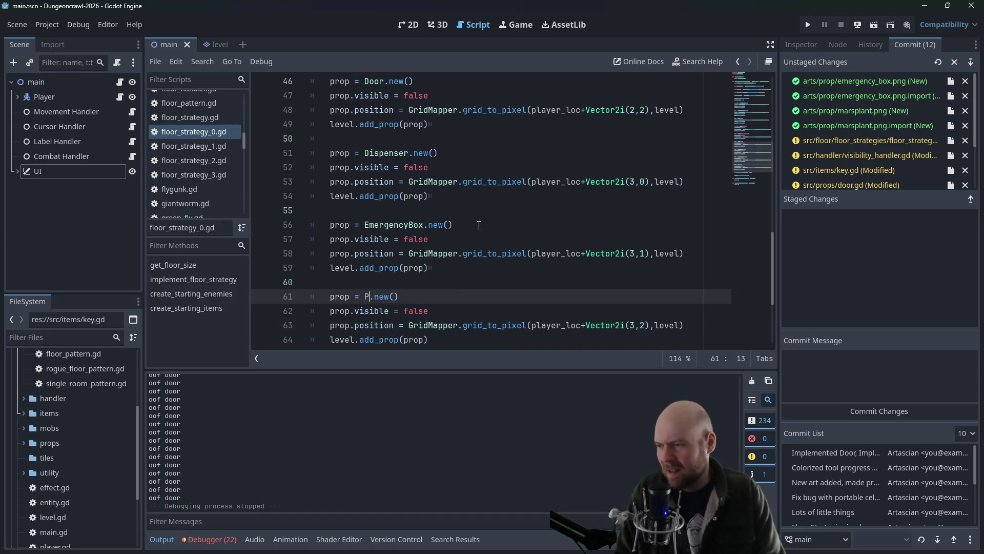
left_click(577, 144)
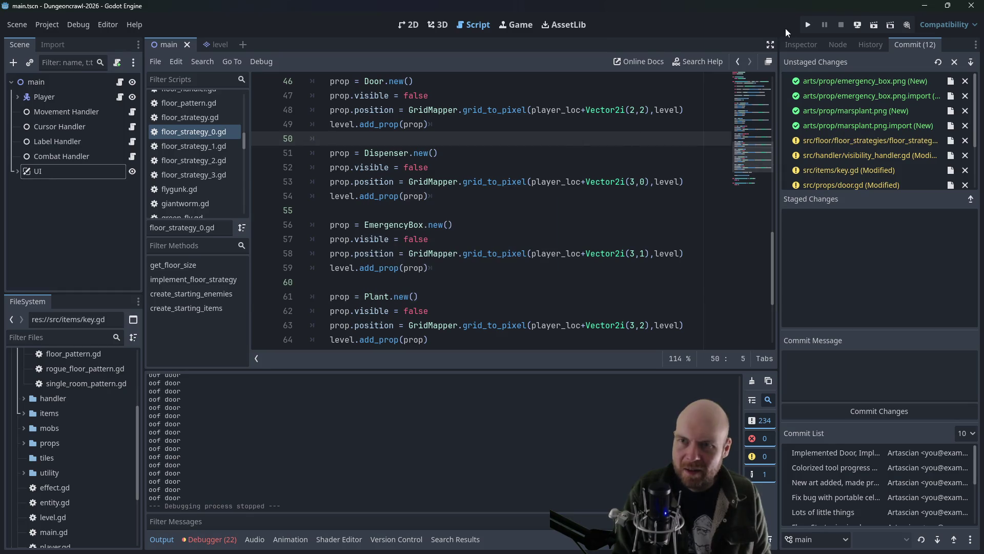
scroll(662, 188, "down", 2)
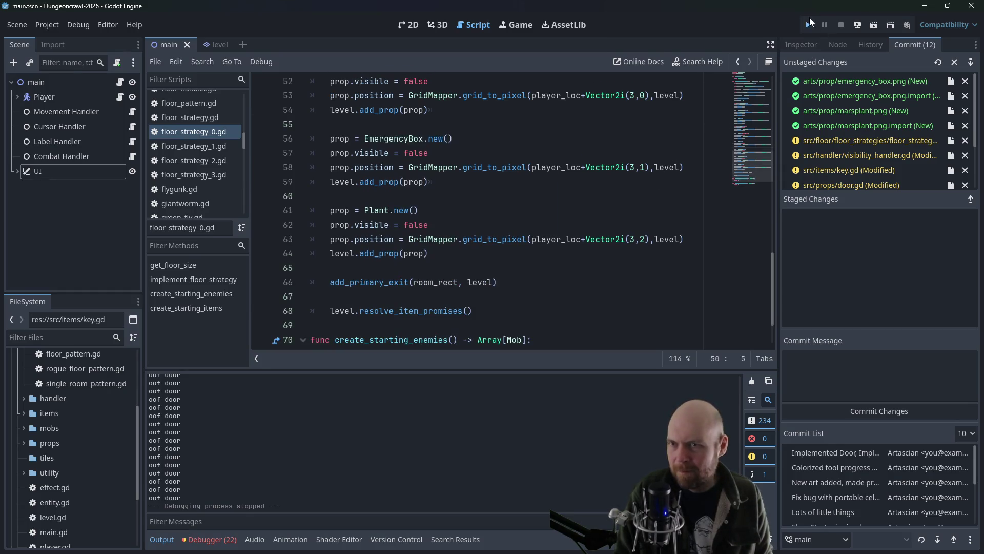
Step: Run the game, pick up the starting items, and switch on the motion tracker and floodlight
left_click(809, 20)
key("Left")
key("Right")
key("i")
key("1")
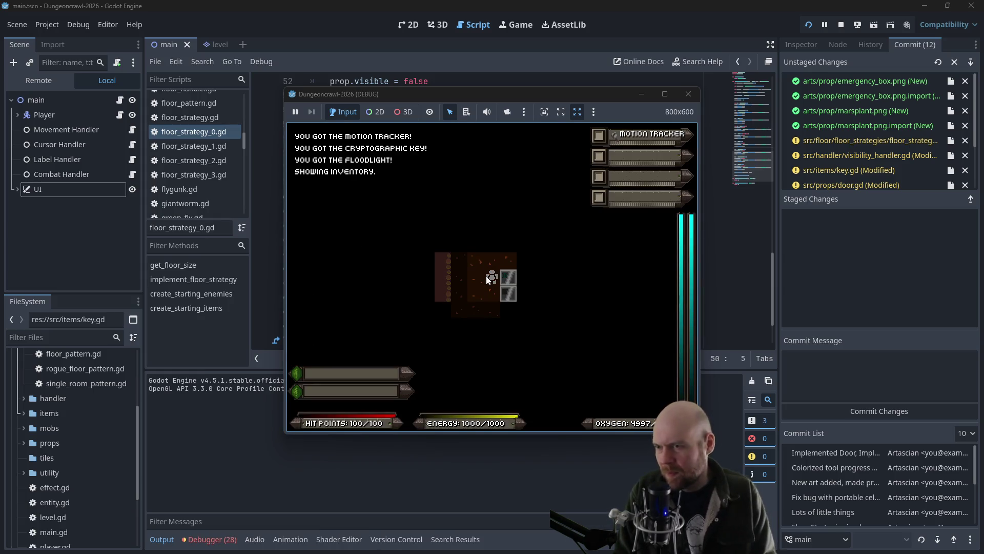
key("i")
key("2")
key("1")
key("2")
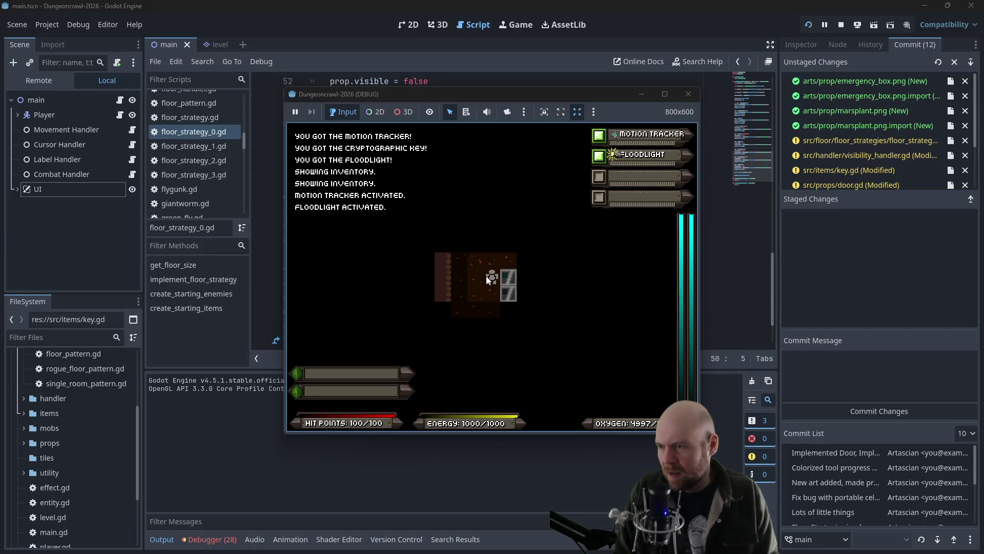
key("1")
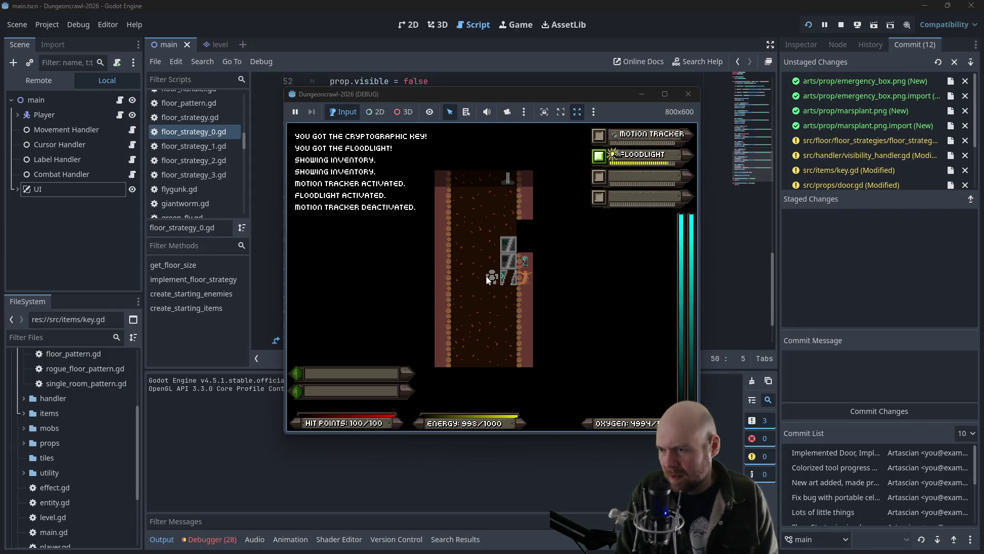
Step: Walk the player through the door panels and down the corridor, then close the game
key("Down")
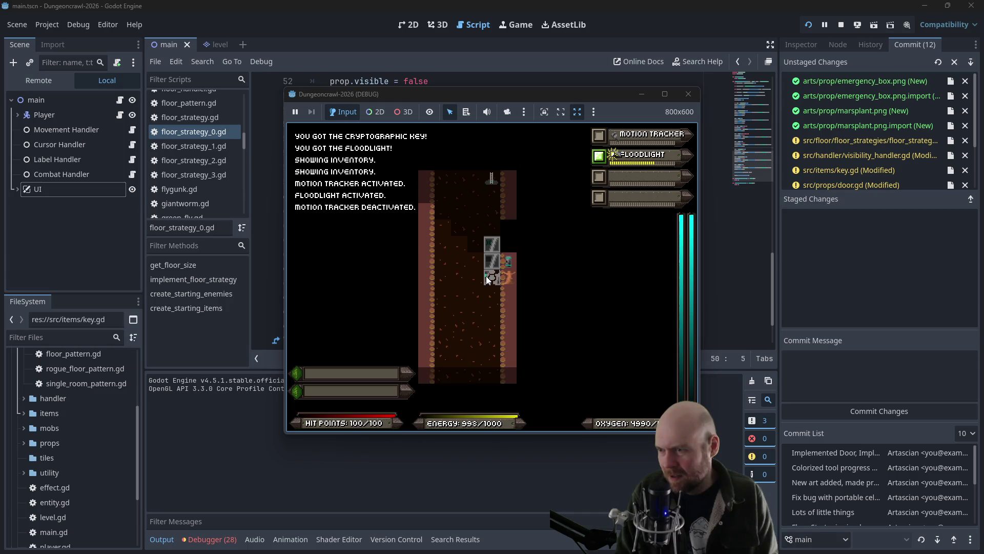
key("Up")
key("Left")
key("Up")
key("Right")
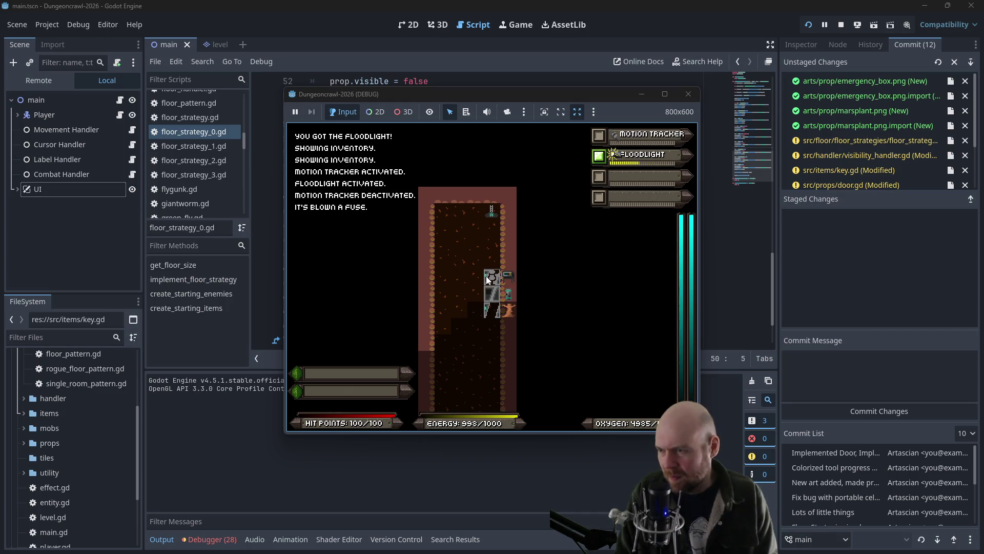
key("Down")
key("Down")
key("Down")
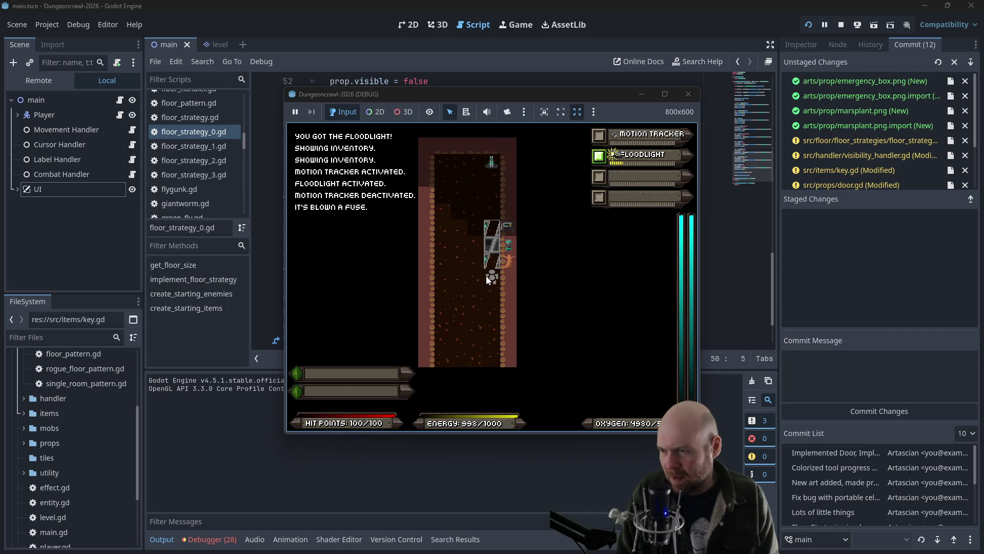
key("Left")
key("Up")
key("Up")
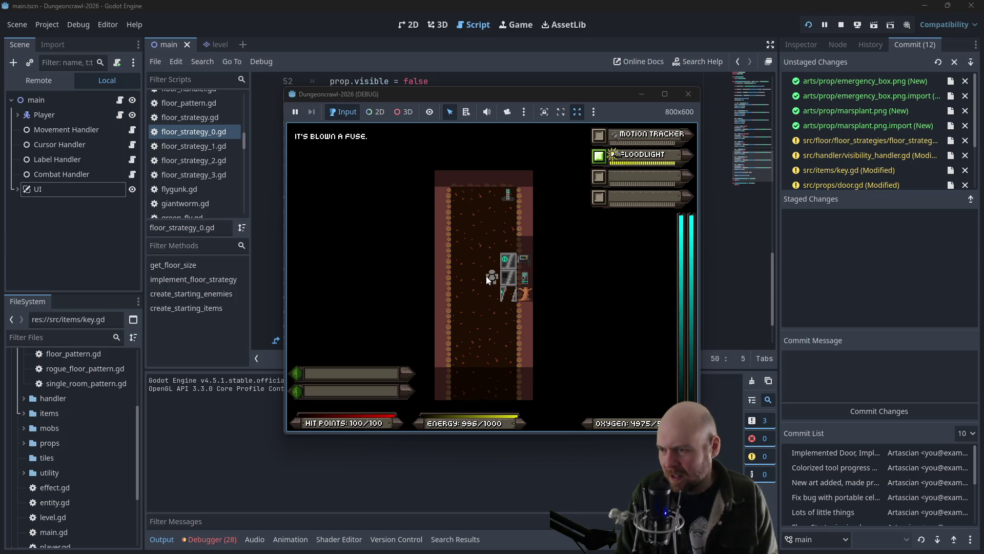
key("Down")
key("Down")
key("Down")
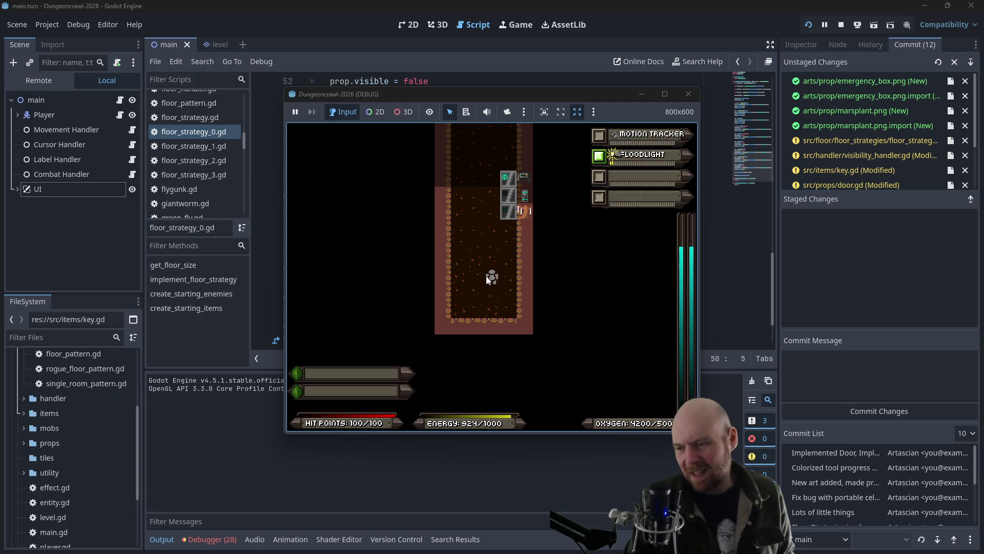
left_click(685, 96)
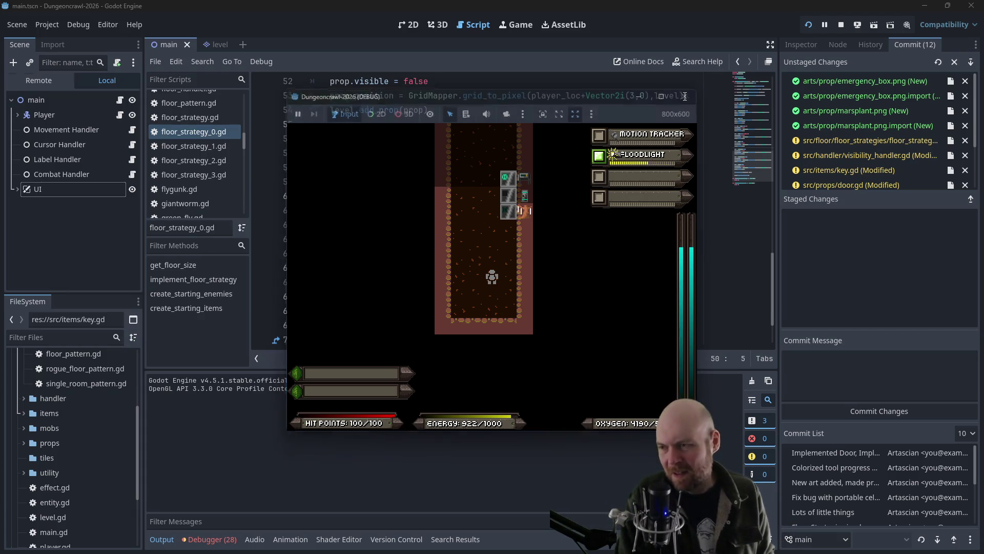
Step: Start a new run, collect the items, and switch on the FLOODLIGHT from the inventory
left_click(808, 24)
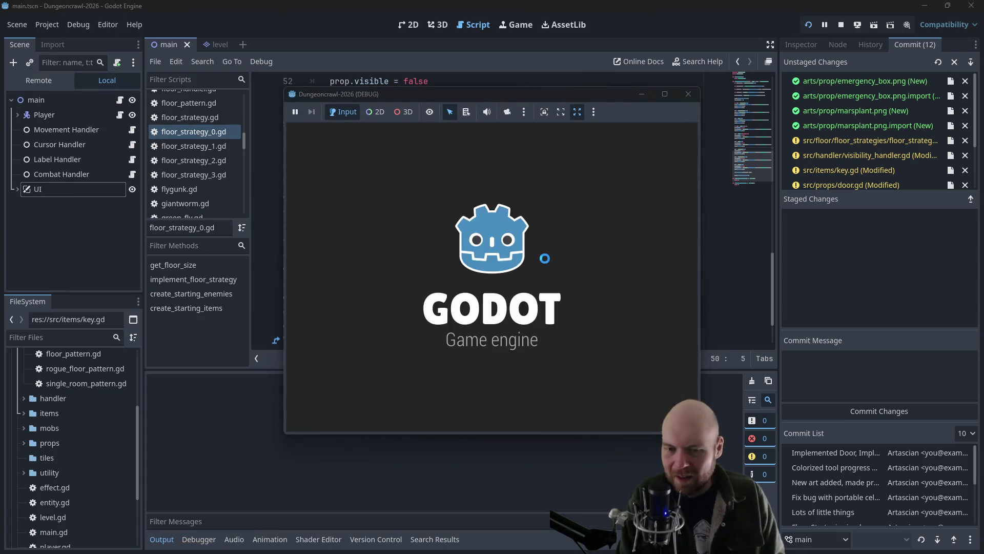
key("Right")
key("Right")
key("Right")
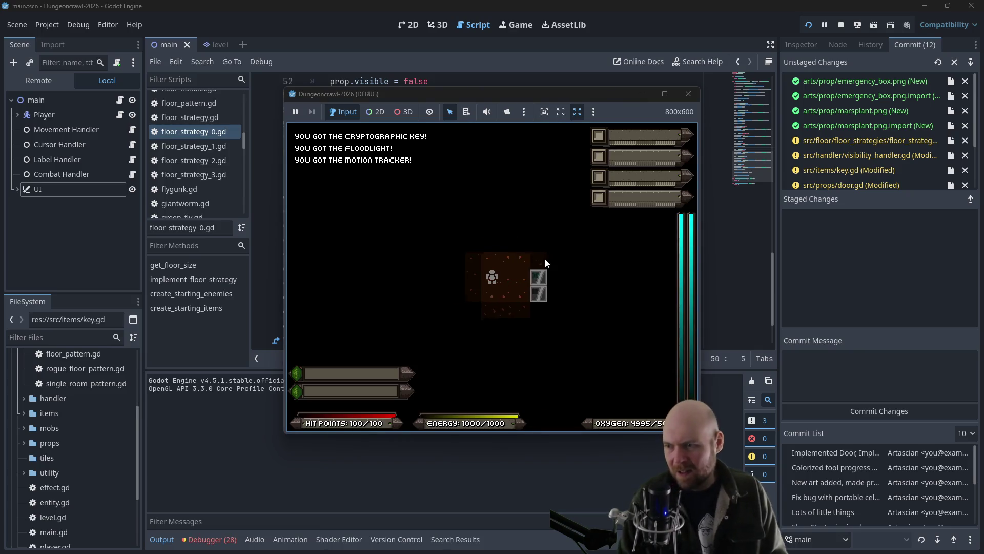
key("Down")
key("Down")
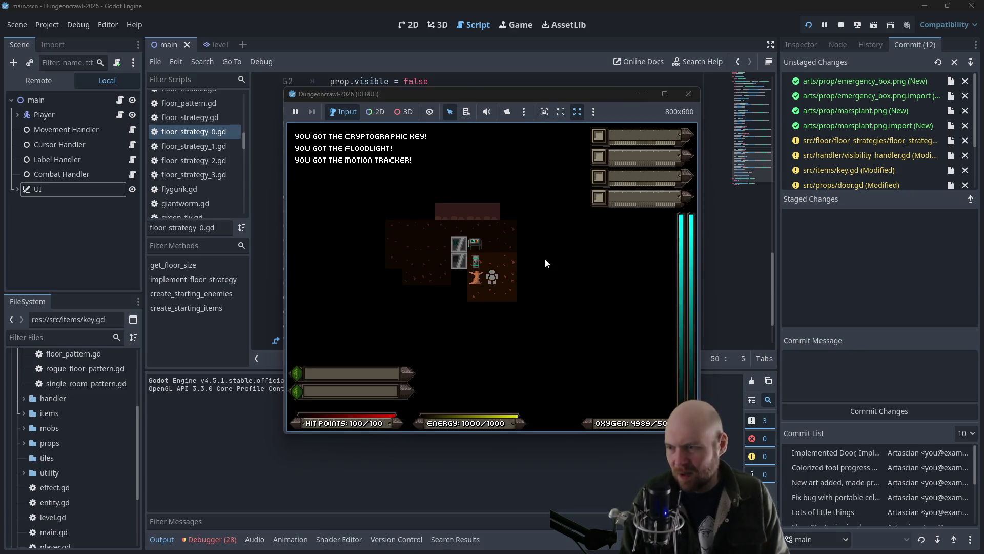
key("i")
key("1")
key("i")
key("1")
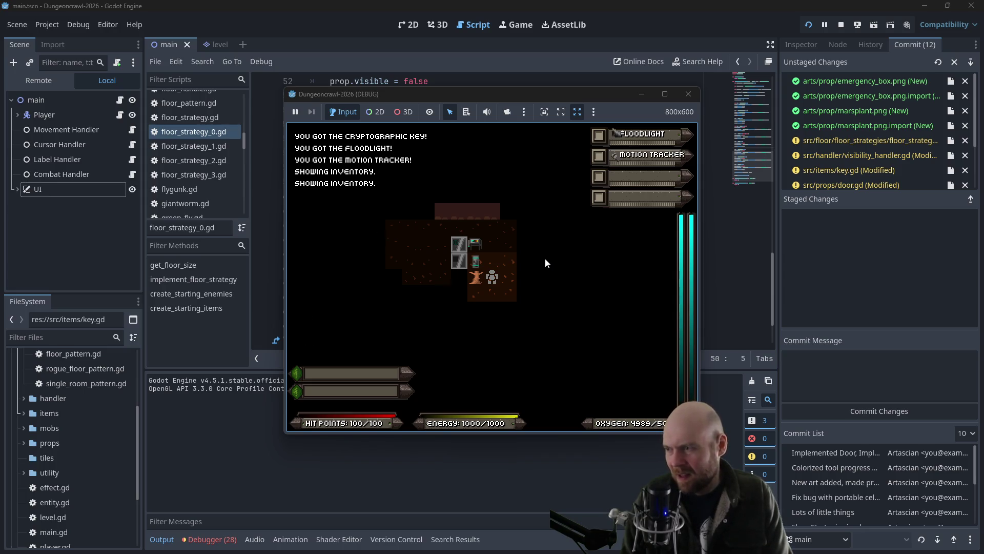
key("1")
key("Up")
key("Right")
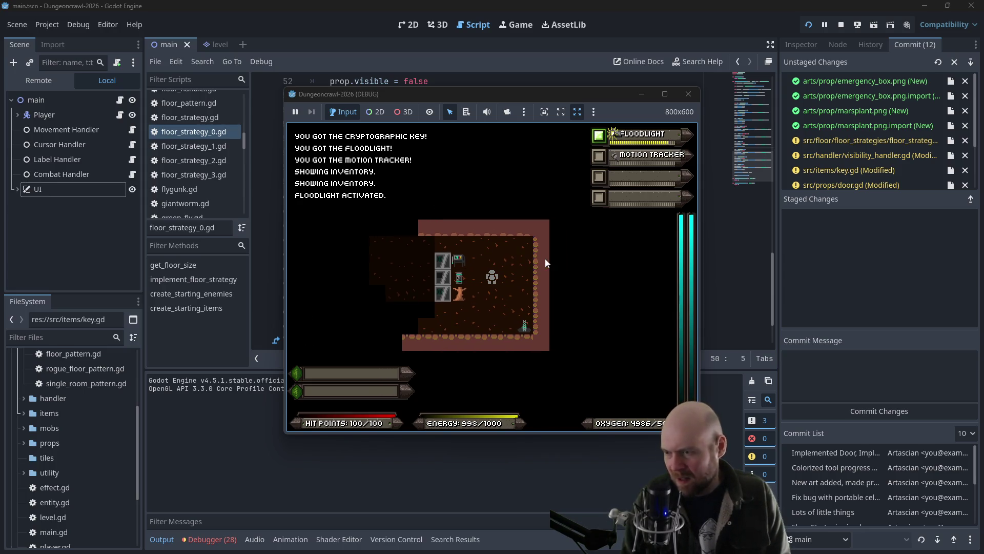
key("Down")
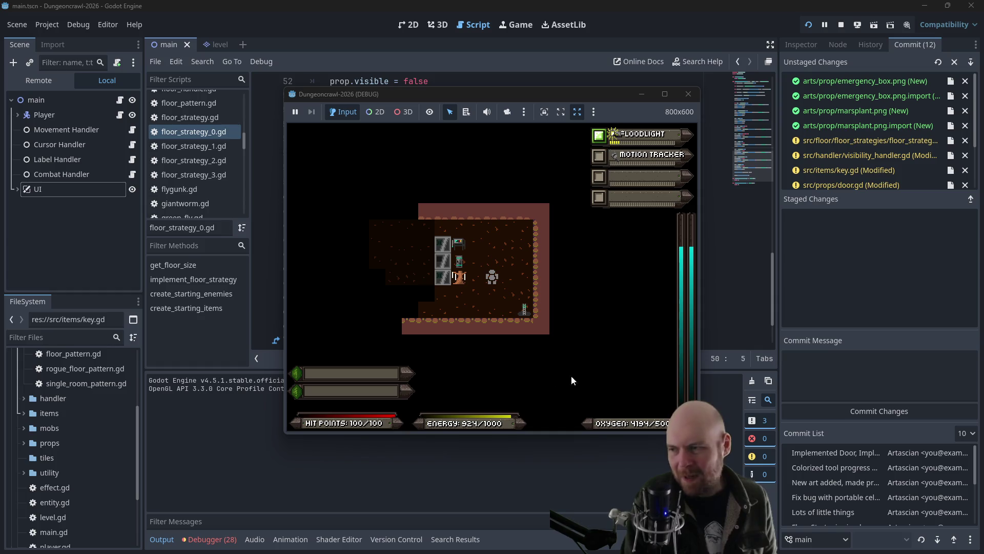
left_click(502, 270)
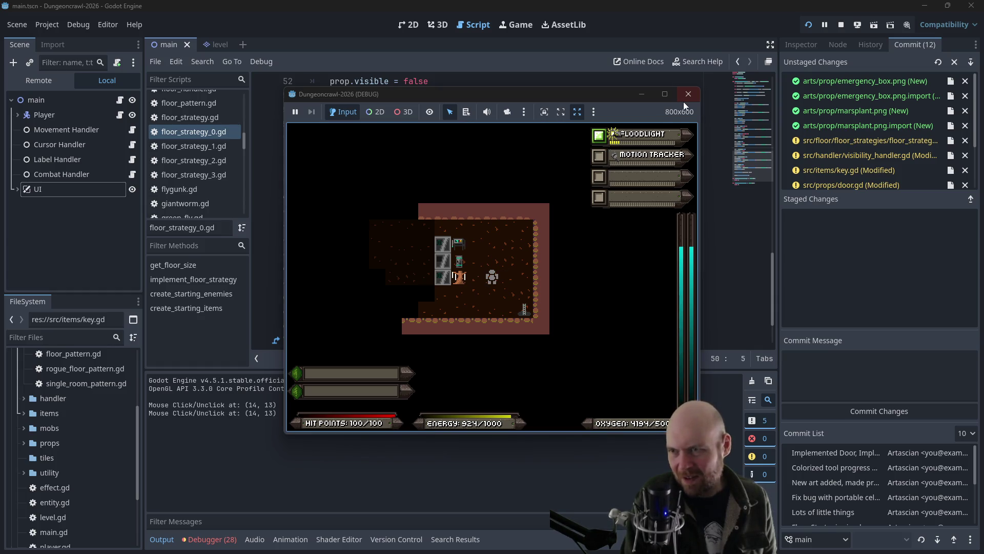
Step: Close the game window and stop the debug session
left_click(689, 94)
left_click(498, 226)
key("Down")
key("Down")
key("Down")
scroll(498, 227, "up", 5)
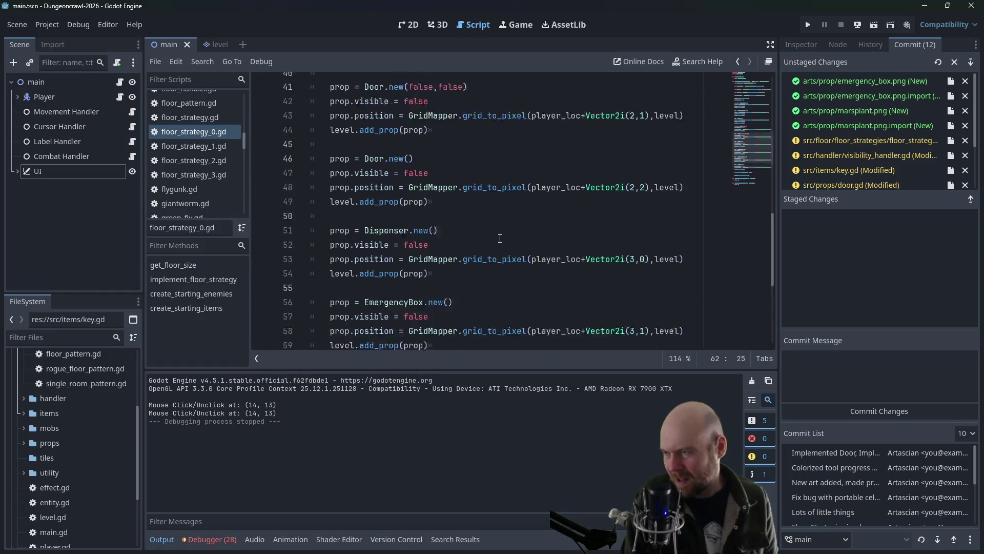
scroll(198, 167, "down", 2)
scroll(200, 172, "down", 5)
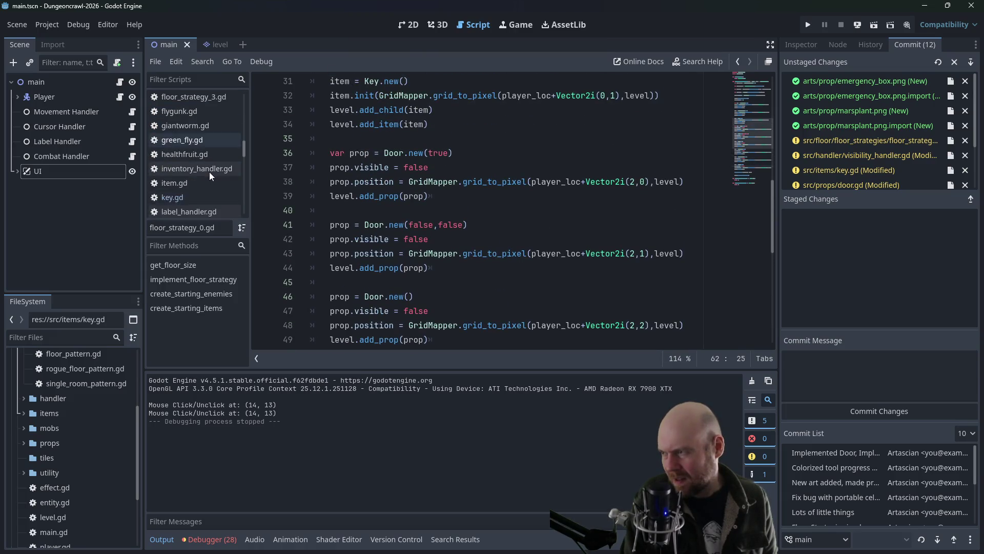
scroll(207, 172, "down", 3)
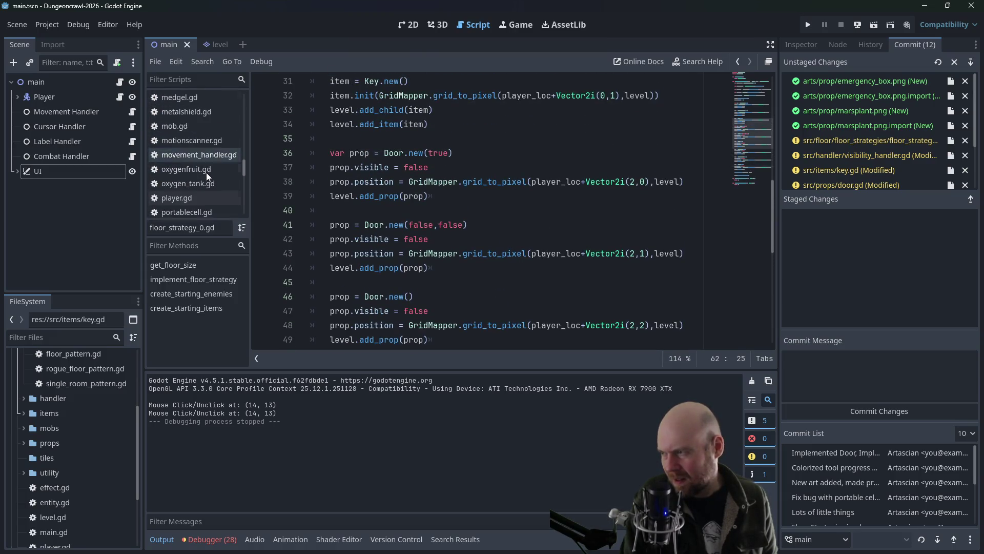
Step: Review player.gd's add_energy and drain_energy functions, then open plant.gd from props
left_click(183, 183)
scroll(371, 182, "up", 5)
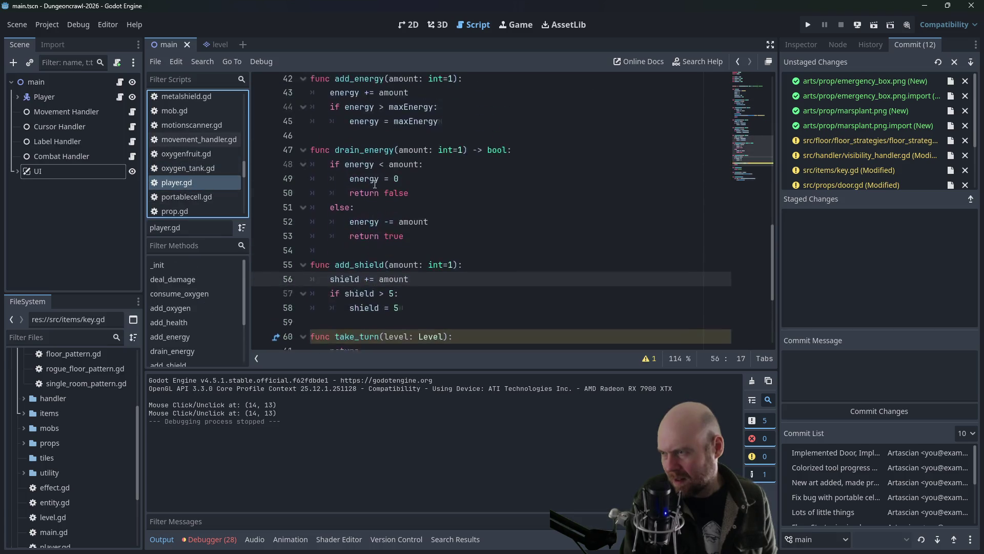
scroll(209, 186, "down", 3)
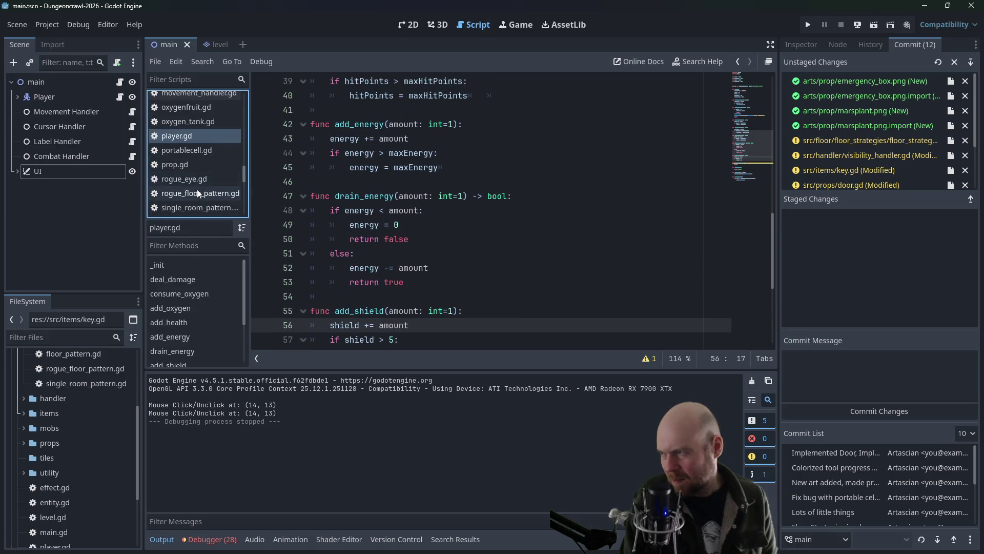
scroll(59, 419, "down", 4)
scroll(50, 435, "up", 2)
left_click(24, 394)
double_click(59, 453)
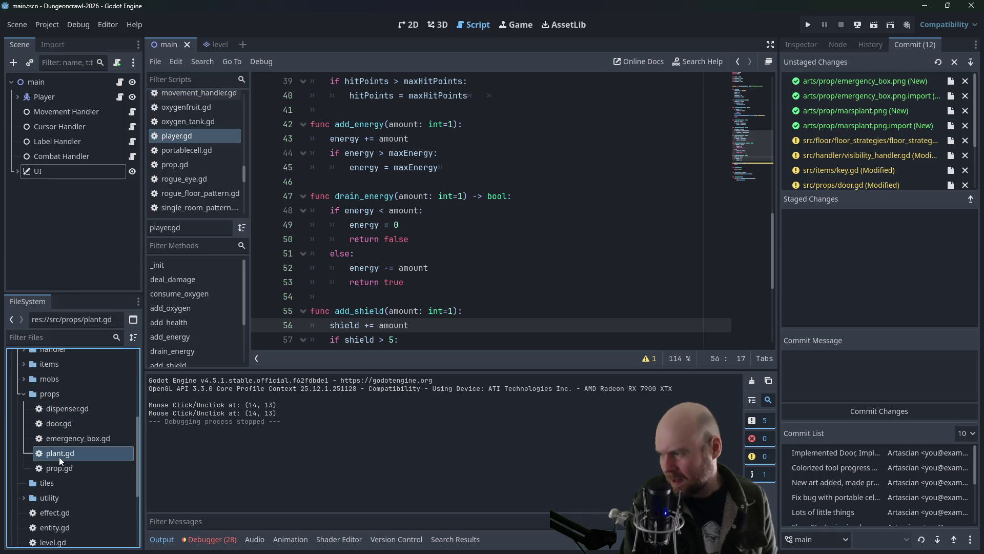
left_click(454, 196)
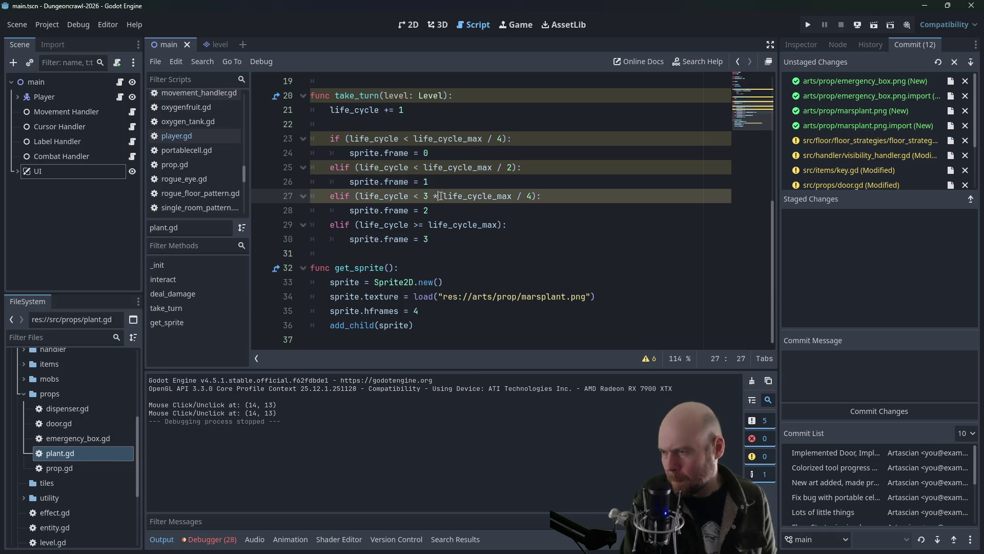
left_click(648, 359)
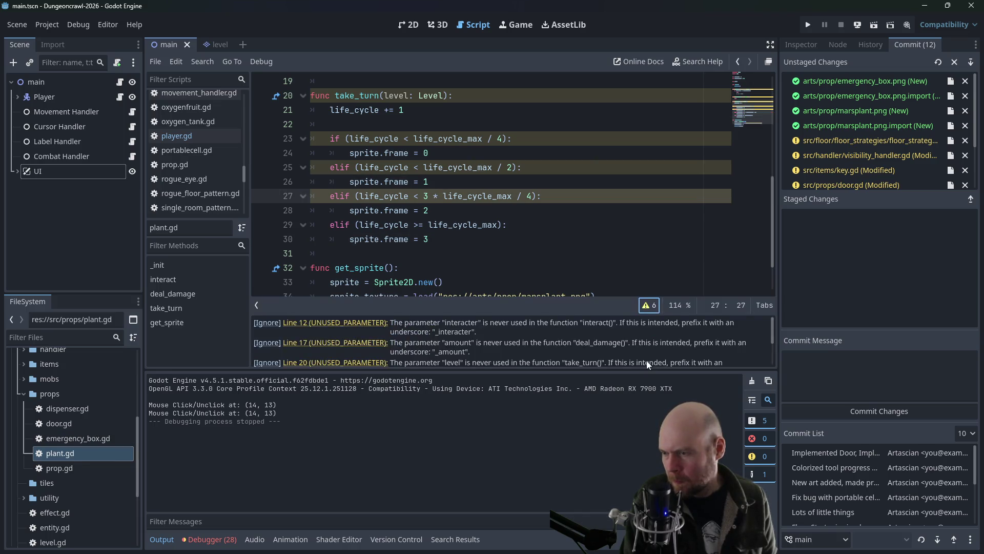
scroll(531, 332, "down", 4)
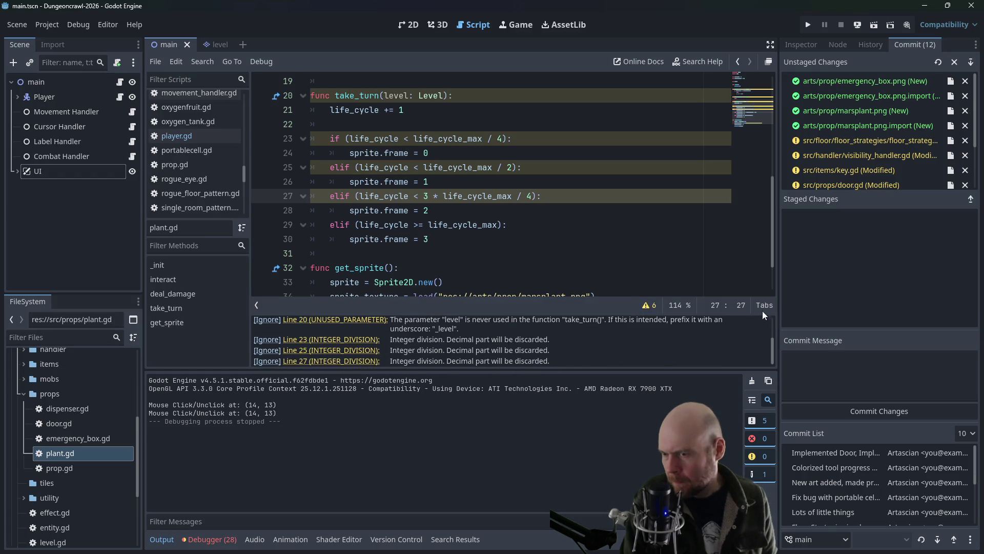
left_click(680, 269)
key("Up")
scroll(261, 325, "up", 2)
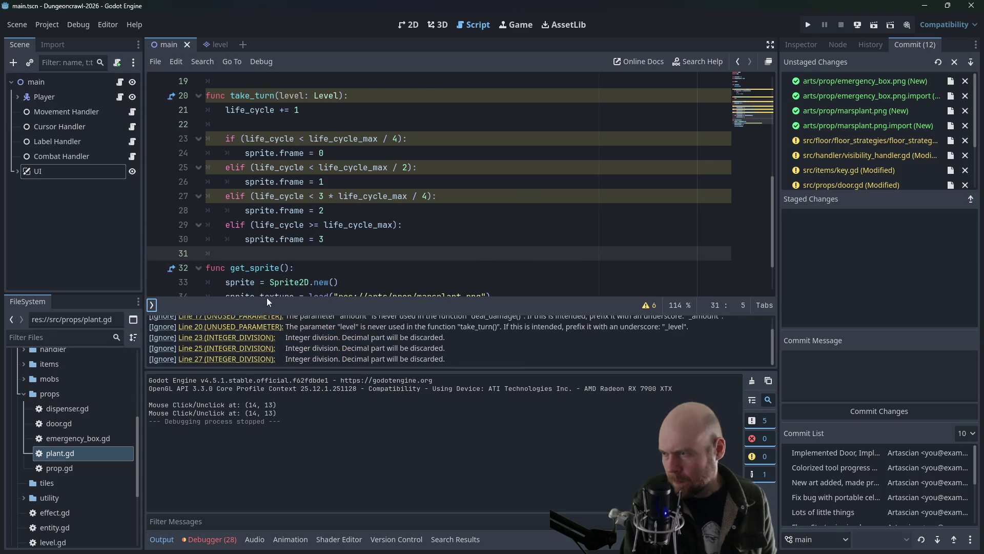
left_click(256, 305)
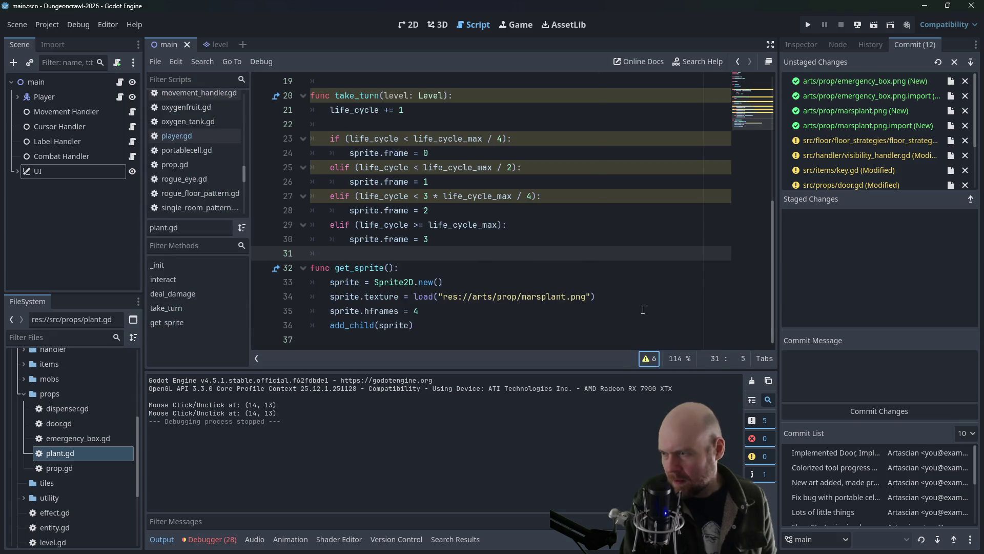
left_click(538, 239)
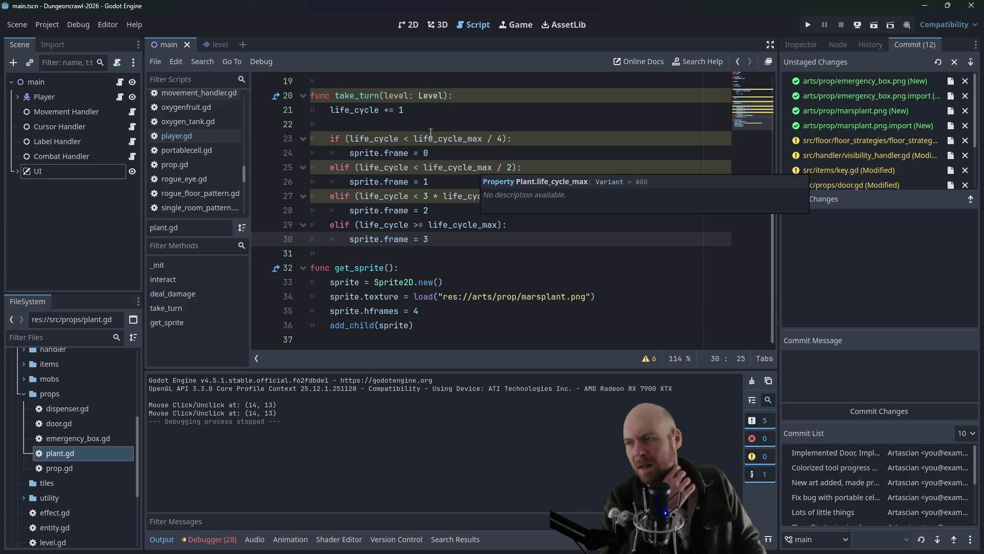
left_click(458, 153)
left_click(442, 196)
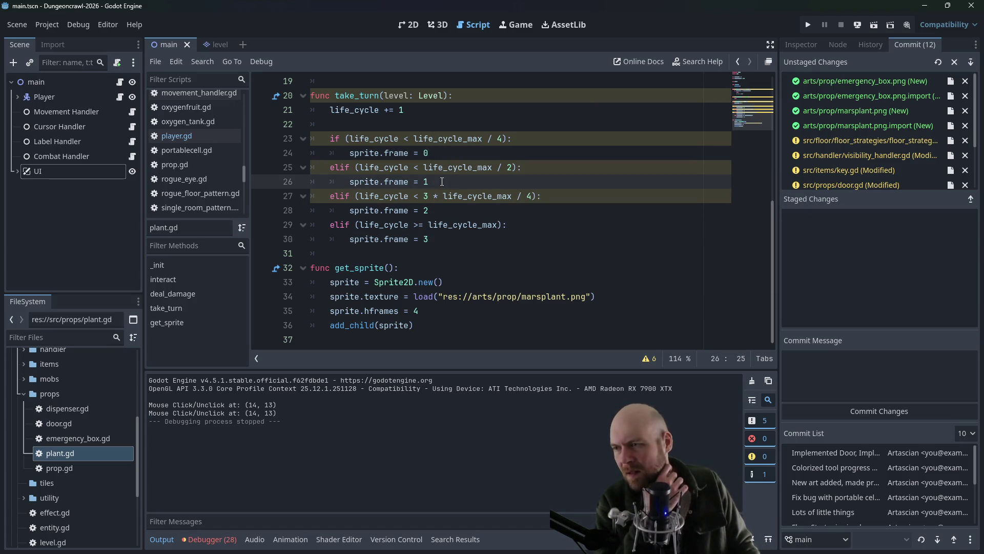
left_click(442, 151)
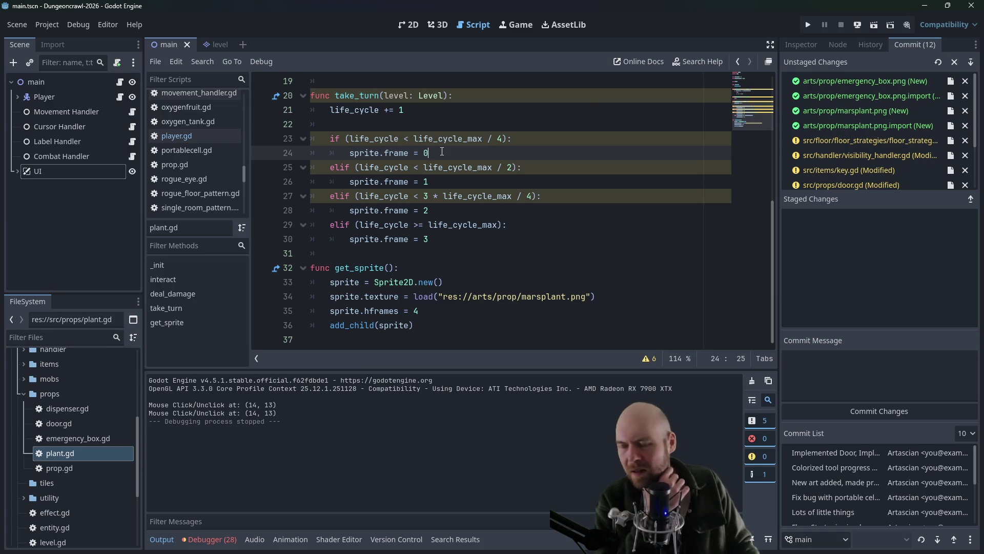
left_click(437, 181)
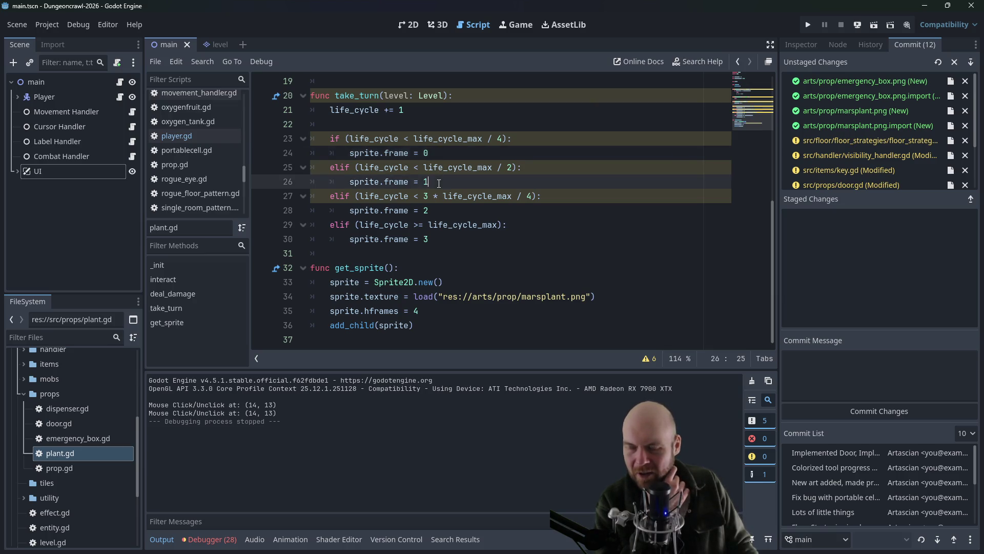
left_click(435, 209)
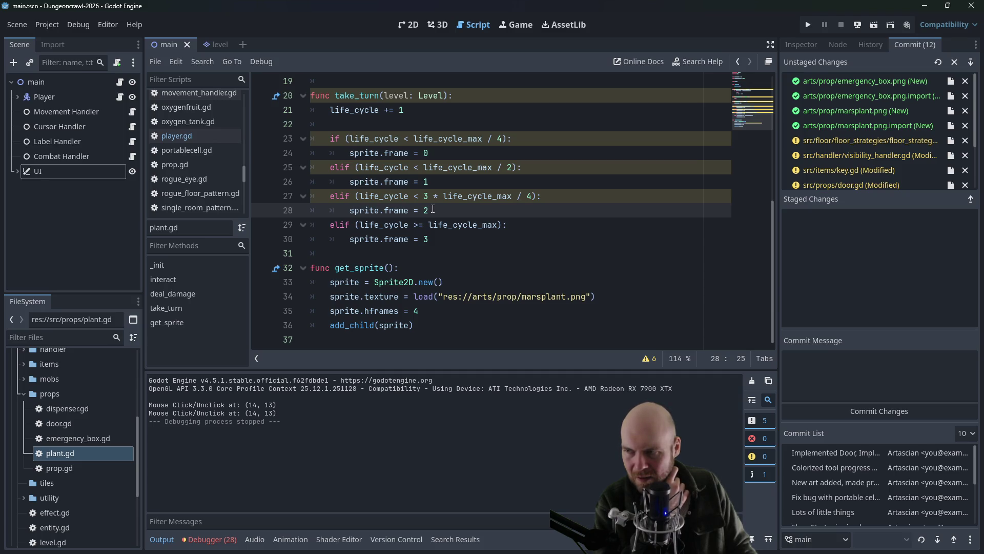
left_click(436, 152)
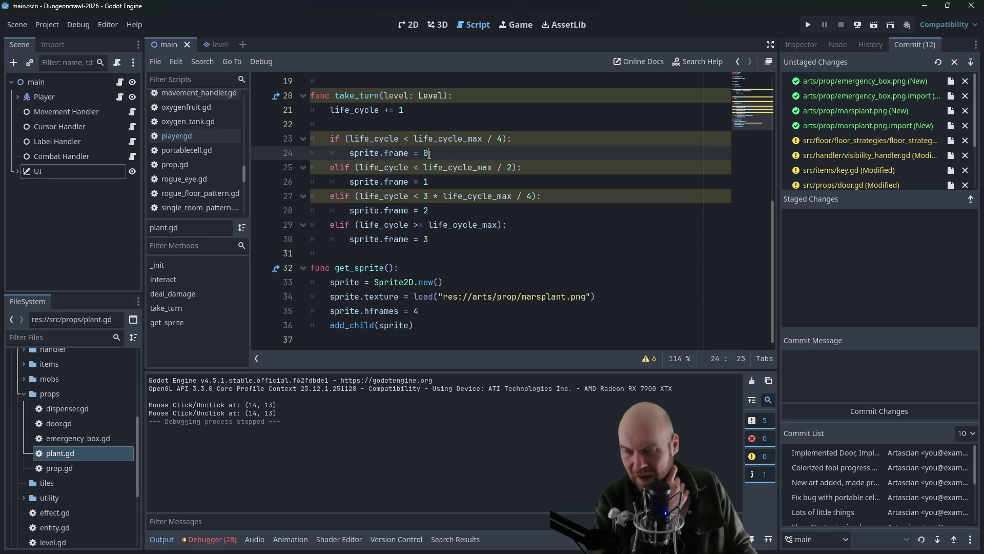
left_click(433, 185)
left_click(430, 210)
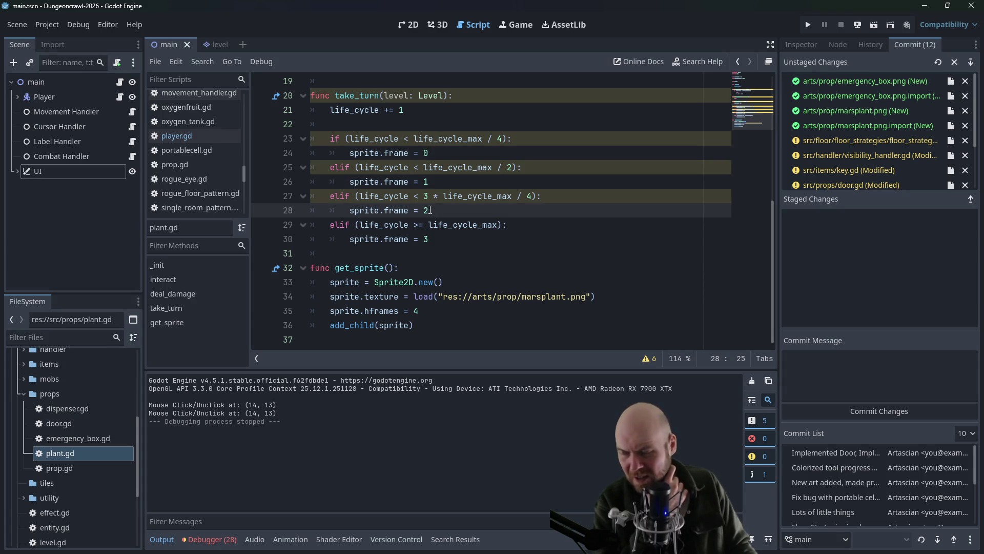
left_click(431, 238)
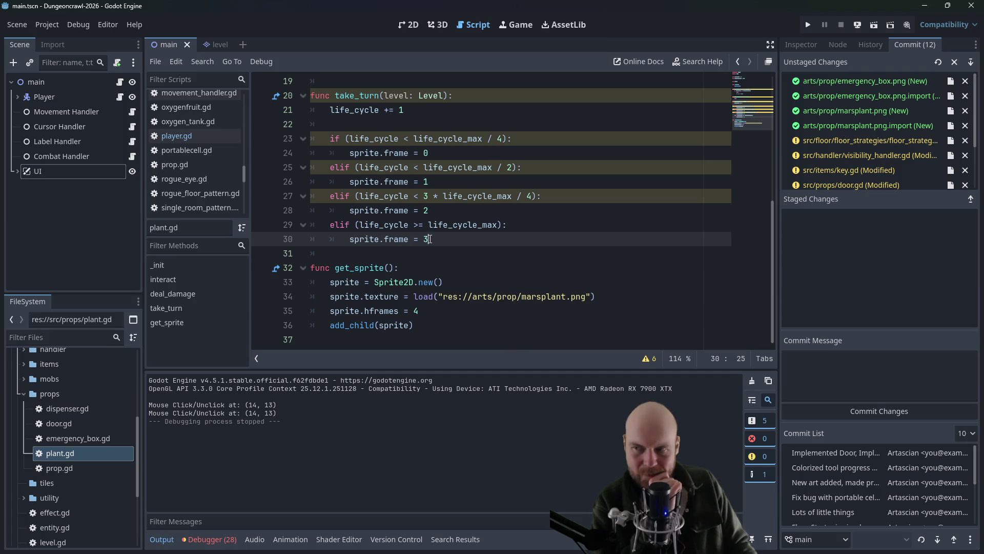
double_click(498, 139)
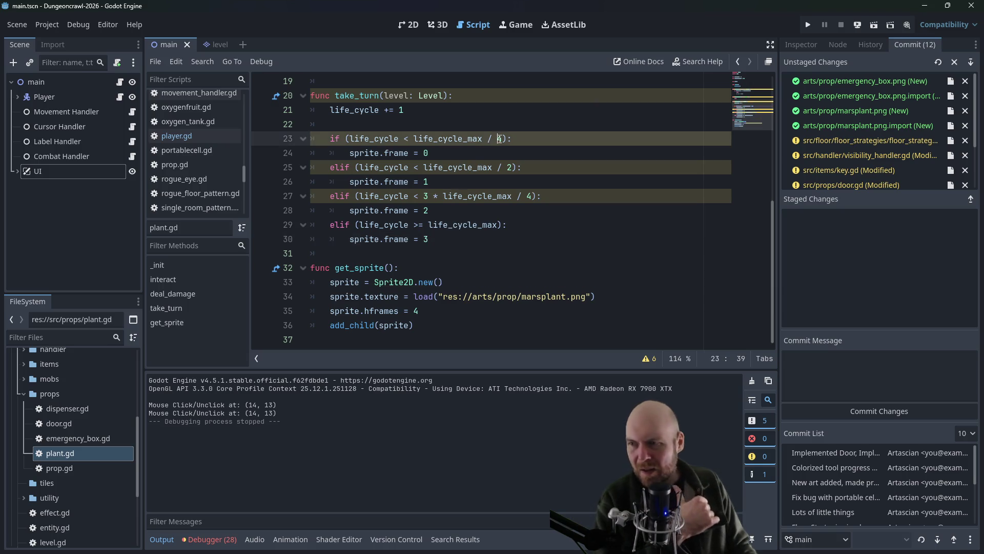
Step: Make line 25 compute growth stages by thirds: divisor 3 and a 2 * life_cycle_max multiplier
type("3")
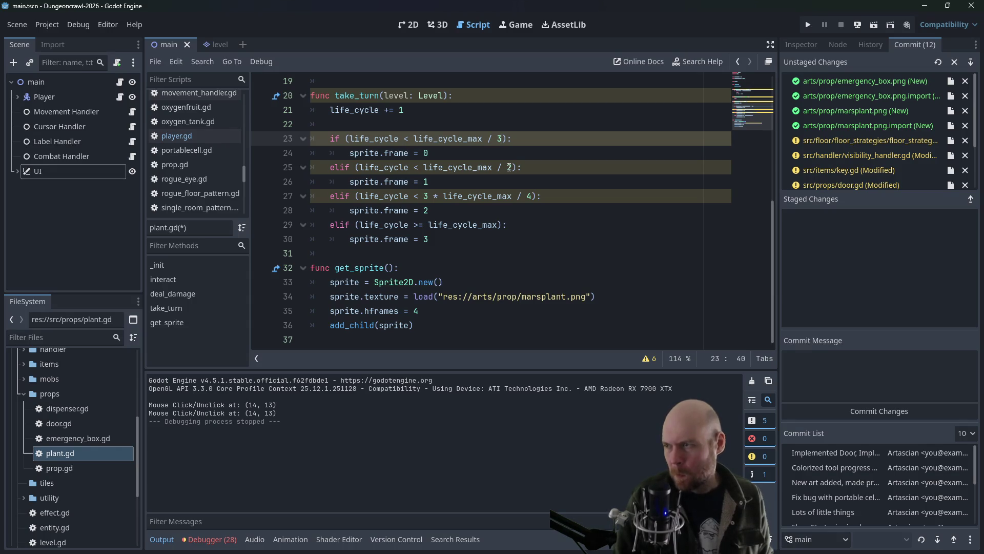
double_click(509, 167)
type("3")
left_click(424, 167)
type("2*")
key("Left")
key("Down")
key("Down")
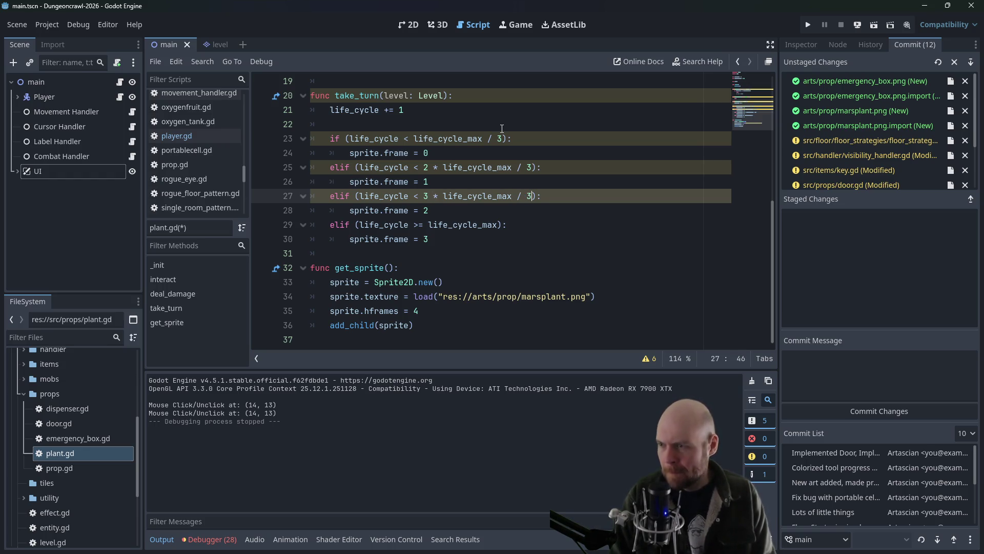
Step: Save plant.gd, change life_cycle_max from 800 to 600, and launch the game
key("ctrl+s")
left_click(589, 125)
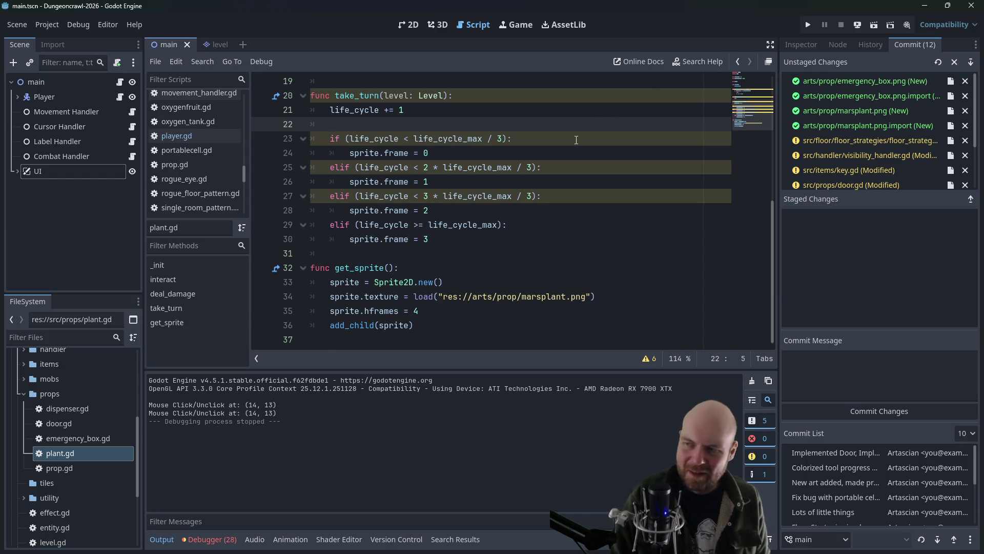
scroll(576, 140, "up", 6)
left_click(414, 138)
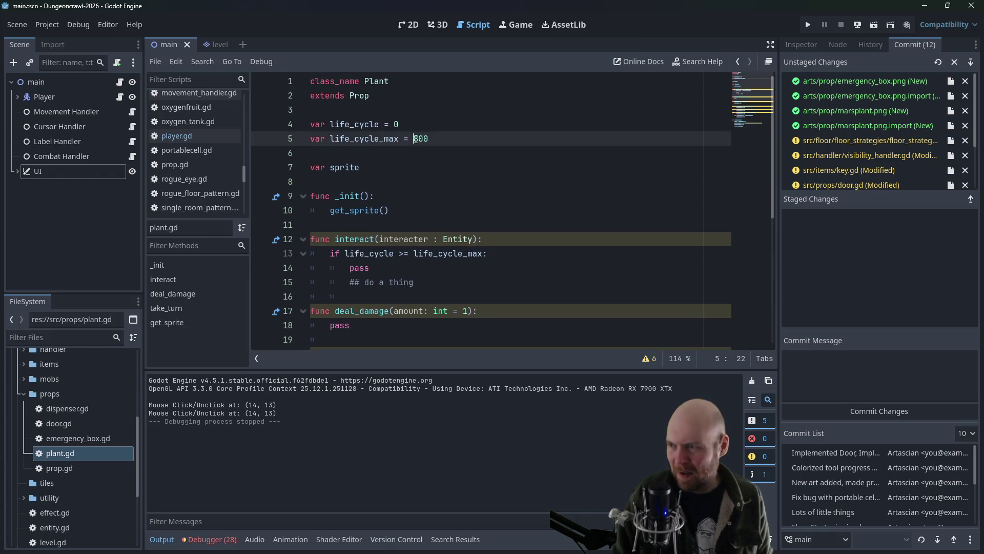
key("shift+Right")
scroll(539, 171, "down", 1)
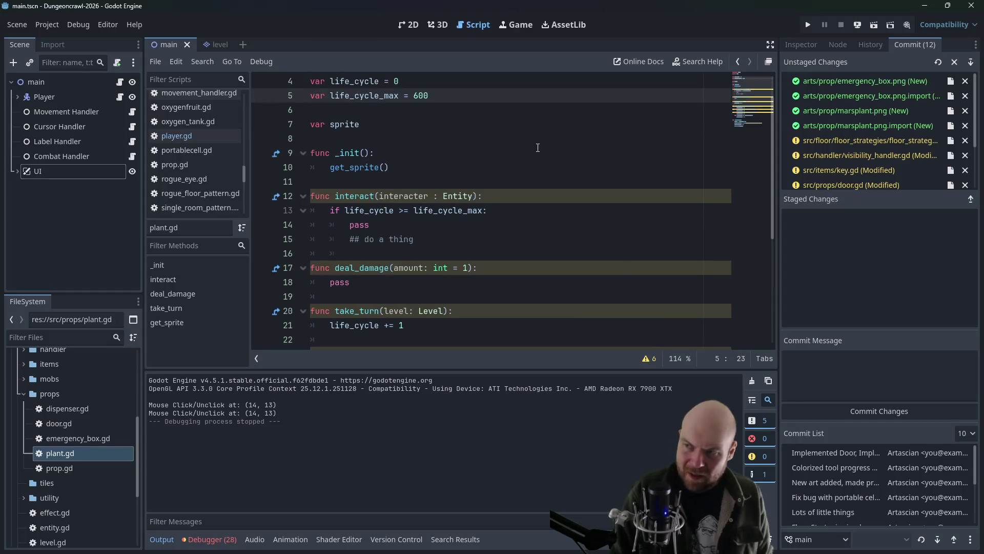
left_click(807, 24)
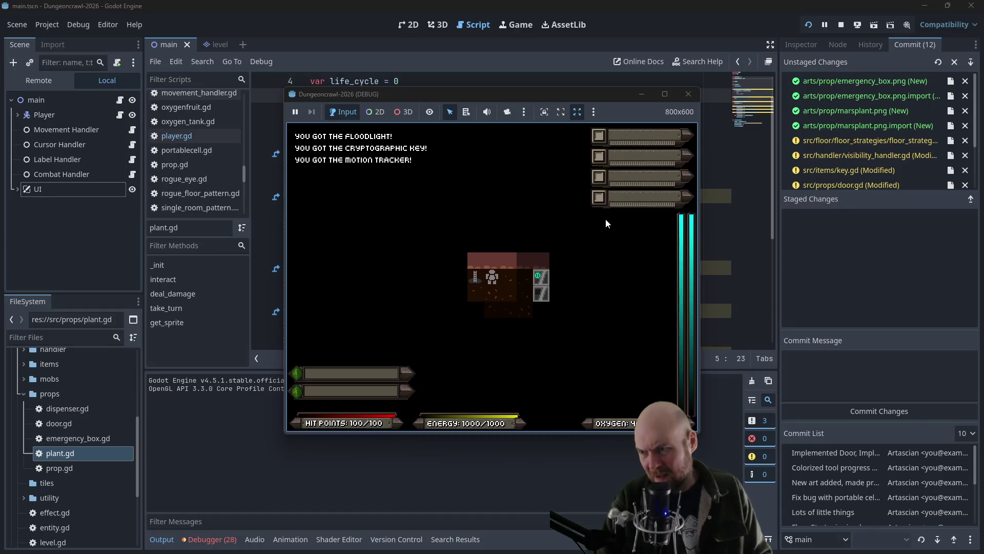
Step: Move the character, equip the FLOODLIGHT from the inventory, then stop the test run
key("Right")
key("i")
key("1")
key("1")
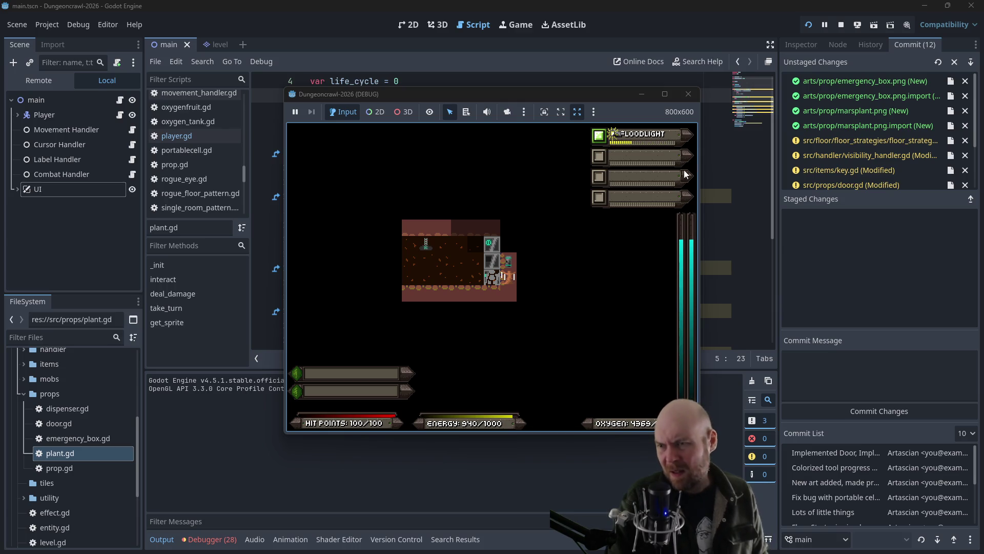
left_click(694, 91)
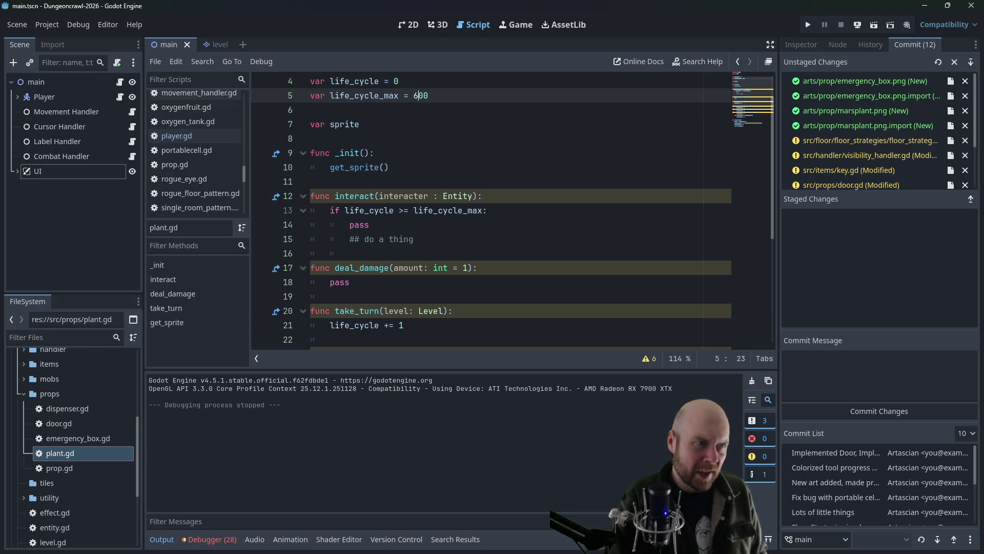
Step: Add a new line 6 under life_cycle_max declaring 'var fruit_type'
left_click(434, 243)
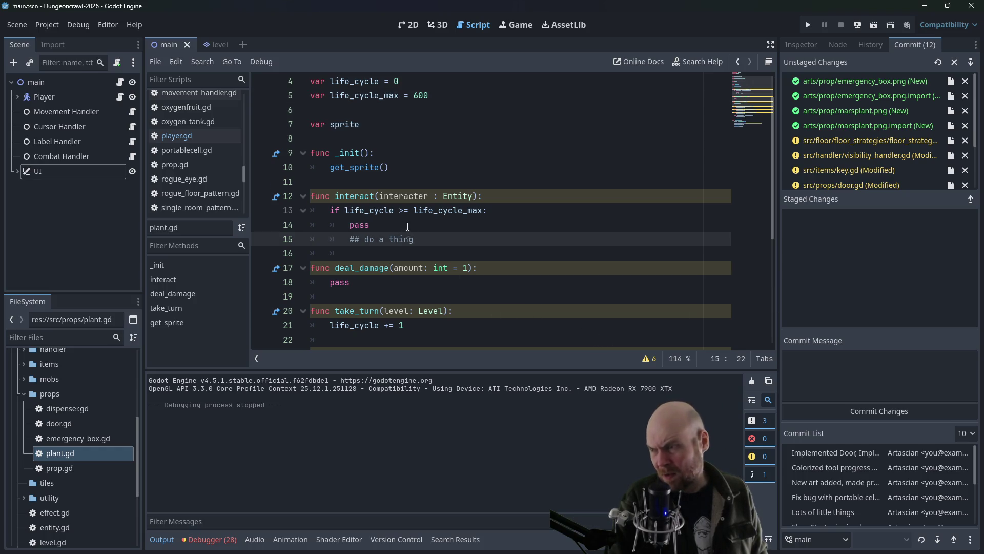
left_click(350, 224)
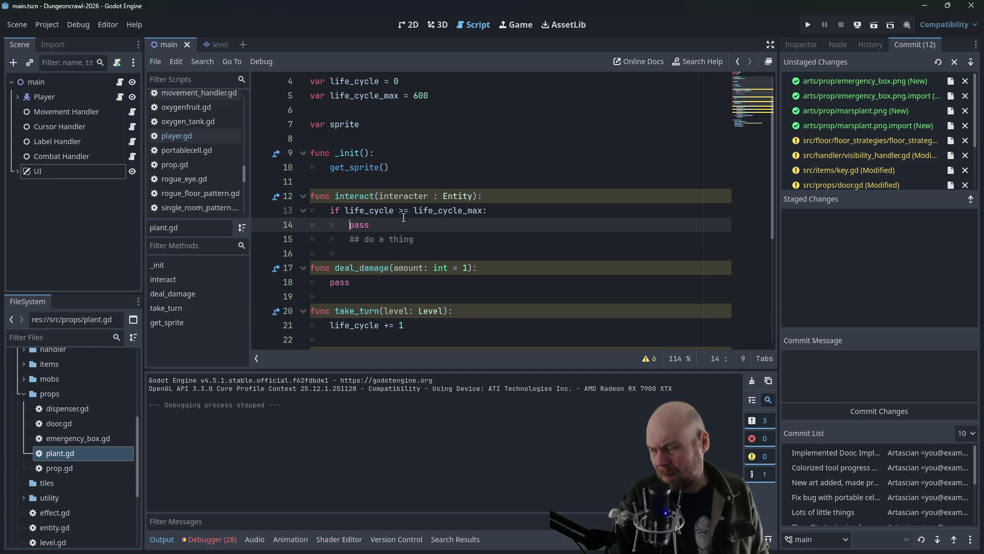
mouse_move(427, 215)
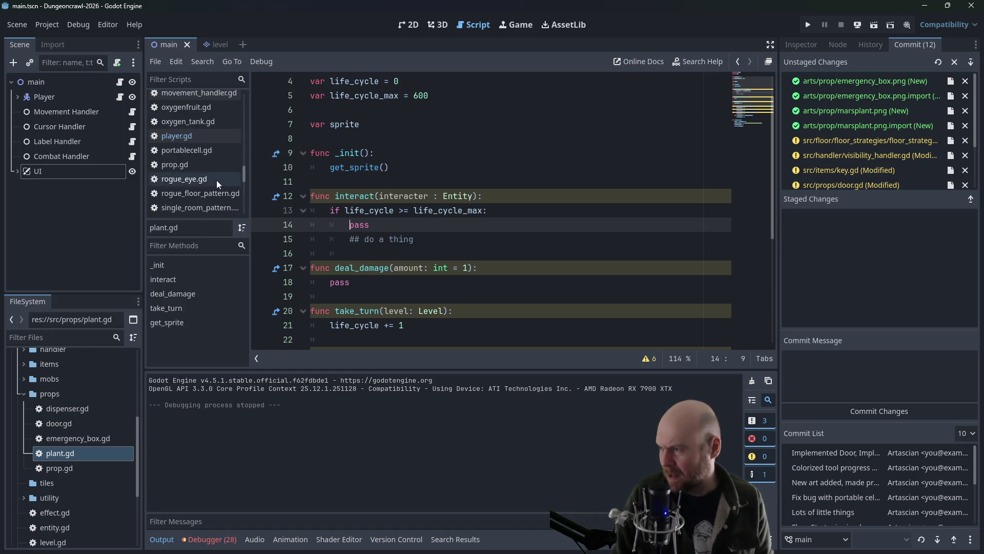
scroll(216, 179, "up", 1)
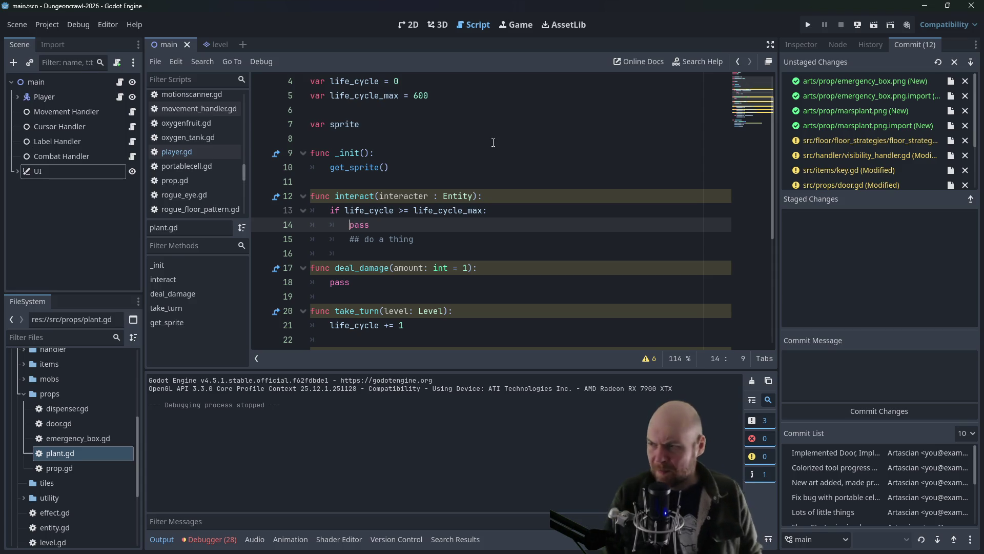
scroll(413, 223, "up", 1)
left_click(415, 174)
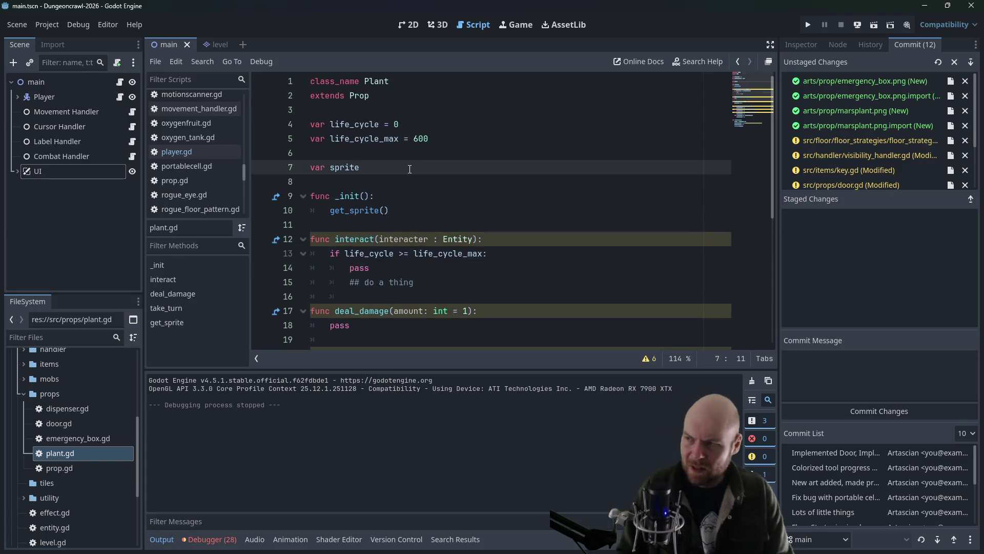
key("Up")
key("Return")
key("Up")
type("var")
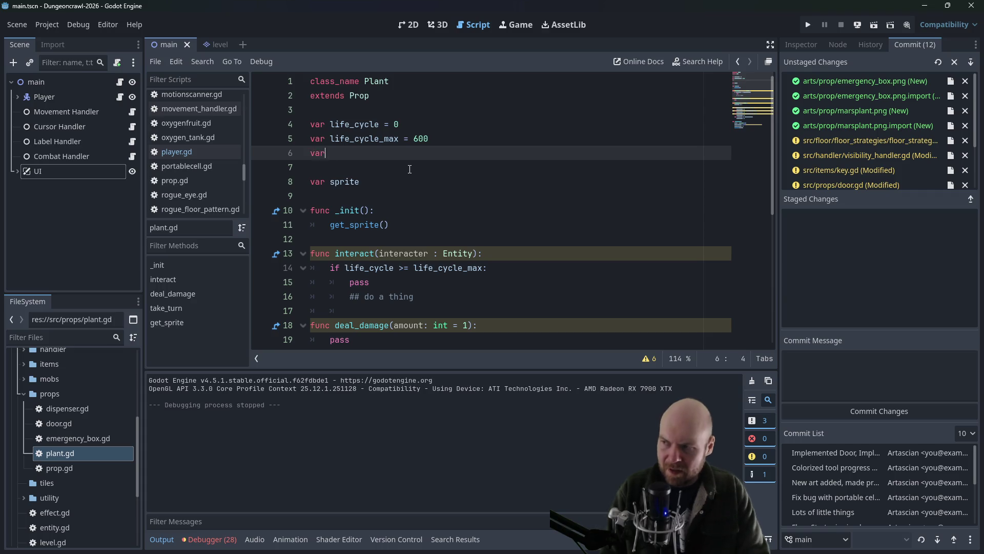
type(" fruit_type =")
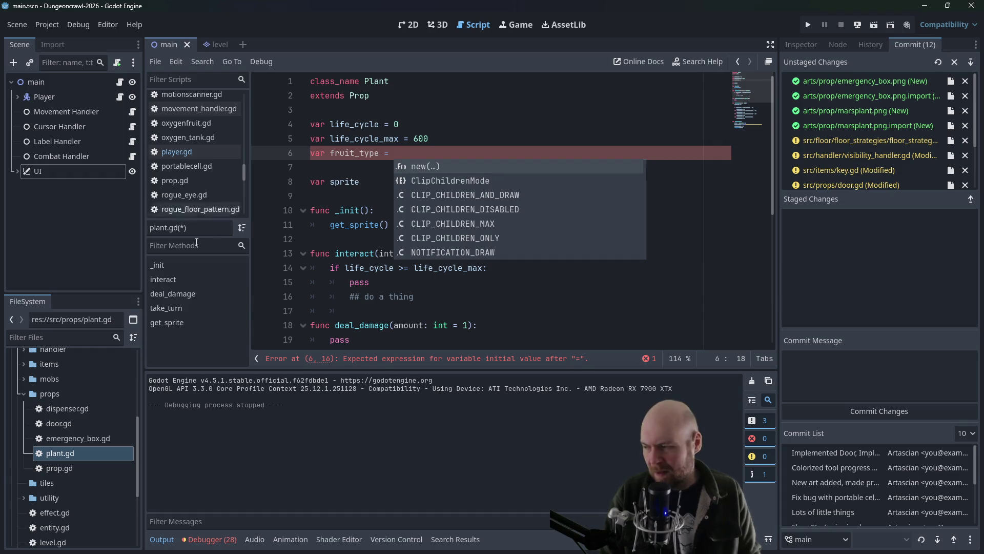
Step: Collapse the props folder in the FileSystem panel
left_click(21, 393)
scroll(36, 425, "down", 1)
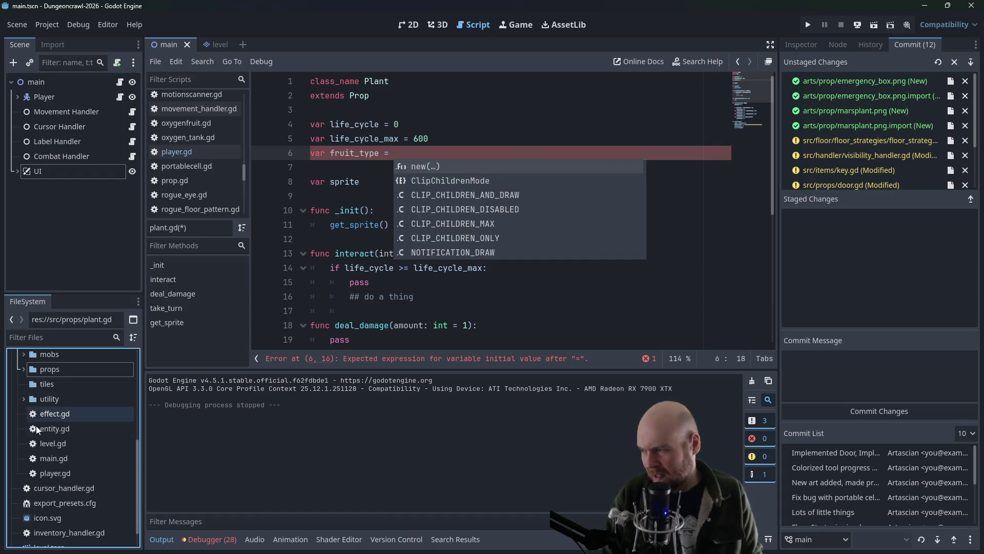
scroll(35, 430, "up", 2)
Step: Expand the utility folder and open enums.gd in the script editor
left_click(24, 447)
double_click(49, 478)
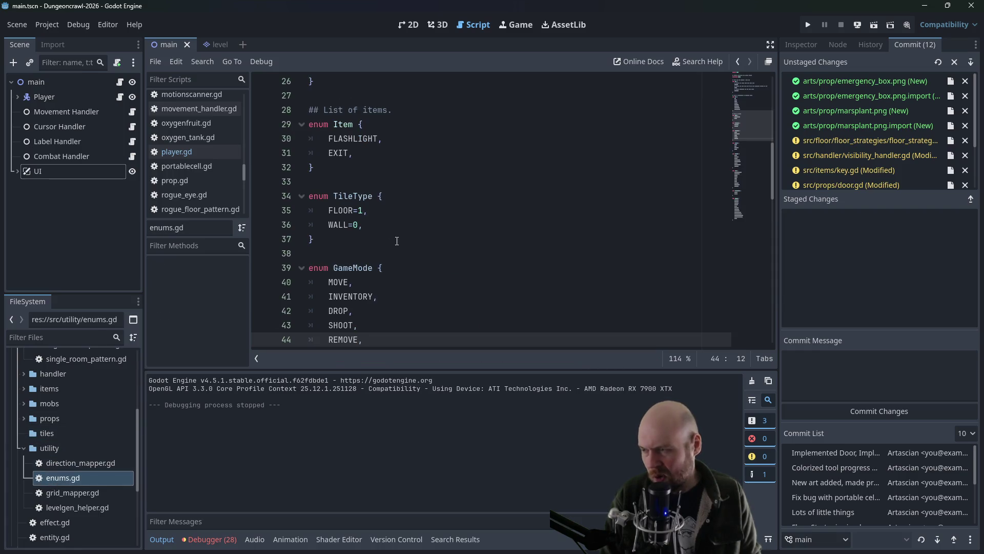
scroll(359, 280, "down", 15)
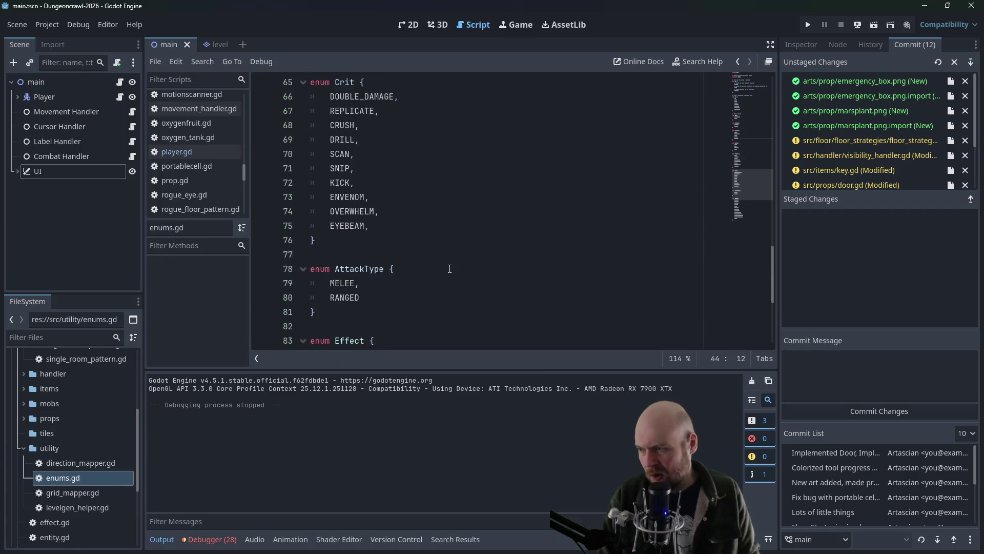
scroll(461, 298, "down", 2)
Step: Add an enum Fruit with ENERGY, OXYGEN, HP after the Effect enum and save
left_click(402, 336)
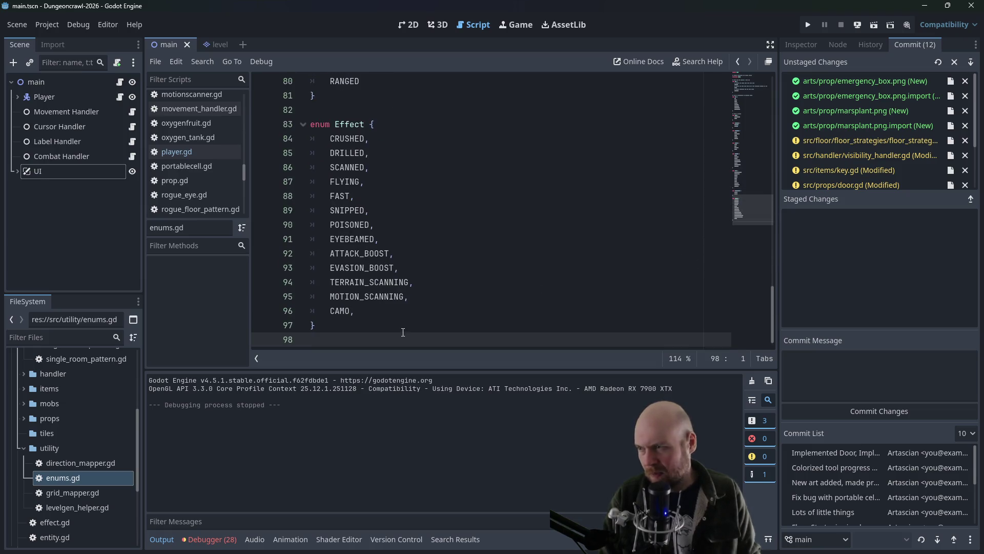
type("enum Fruit{{")
key("Return")
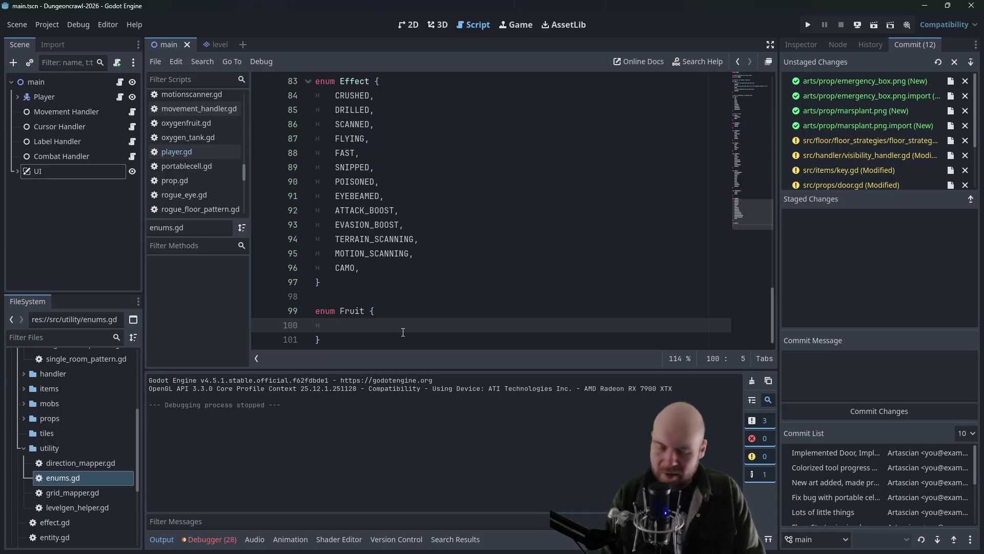
type("ENERGY,")
key("Return")
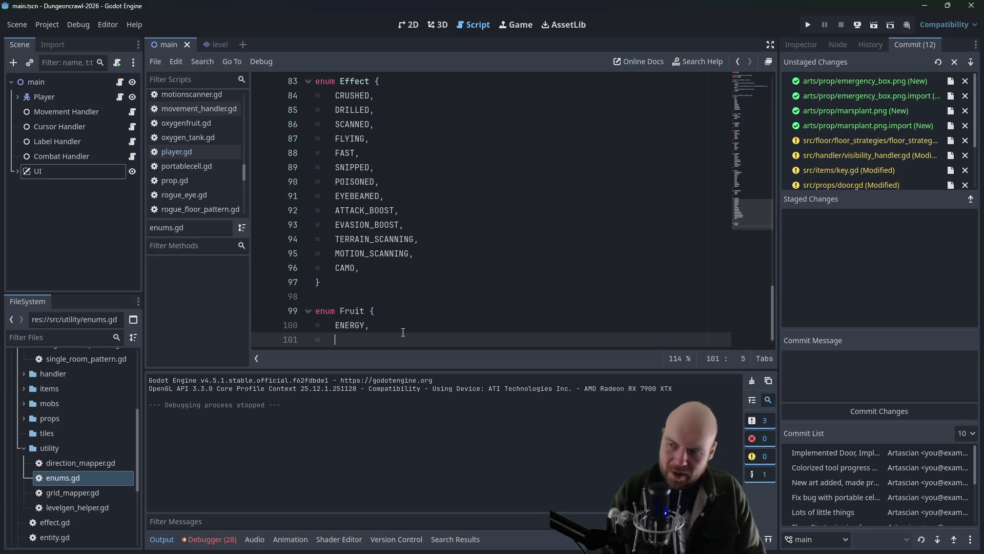
type("OXYGEN,")
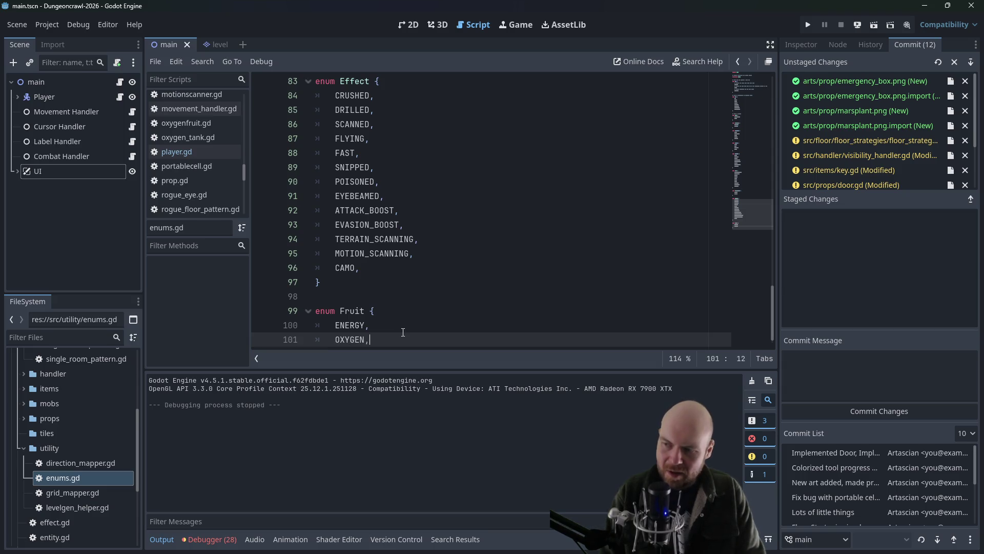
key("Return")
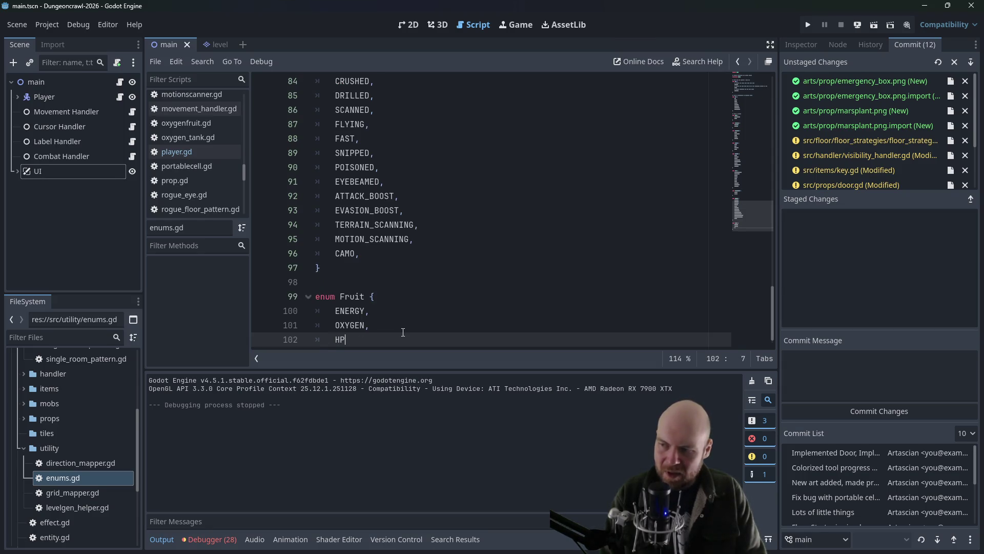
key("ctrl+s")
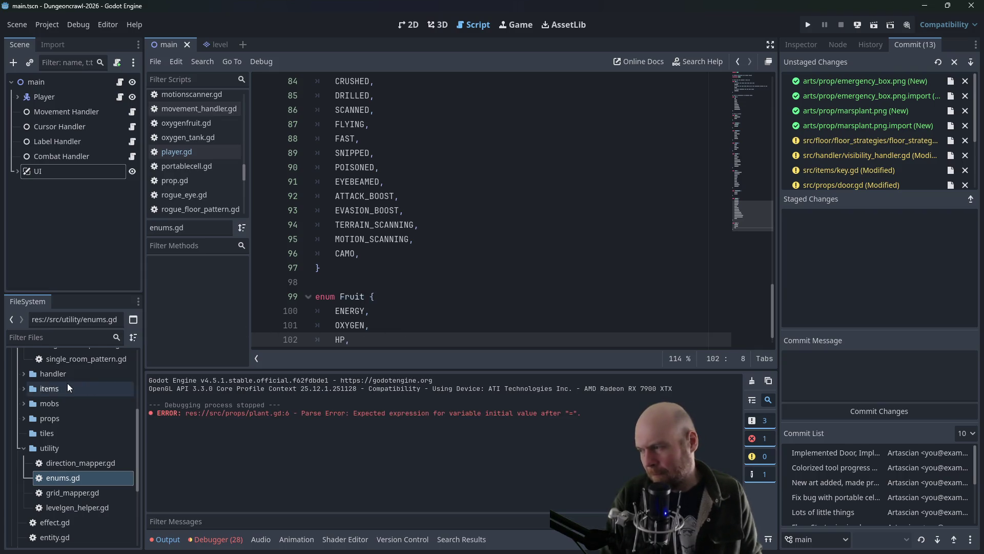
Step: Collapse the floor and utility folders and expand props in FileSystem
scroll(66, 383, "up", 3)
scroll(66, 382, "up", 2)
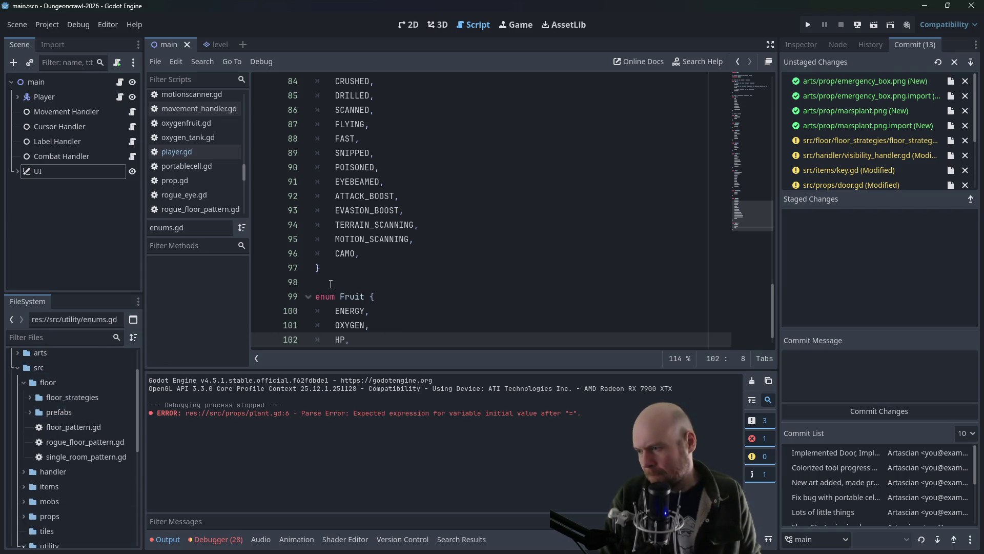
scroll(321, 285, "down", 1)
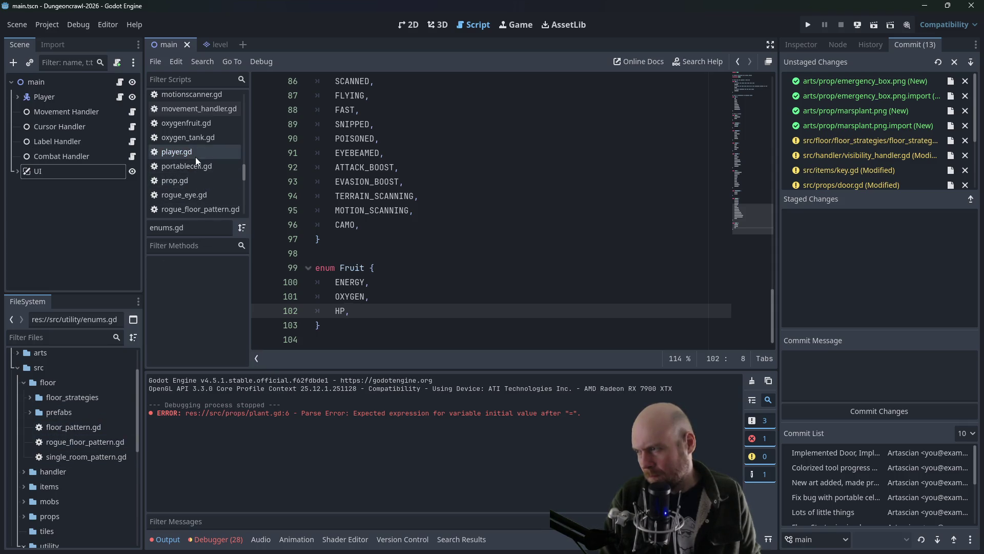
scroll(204, 166, "up", 2)
scroll(204, 166, "down", 2)
left_click(23, 382)
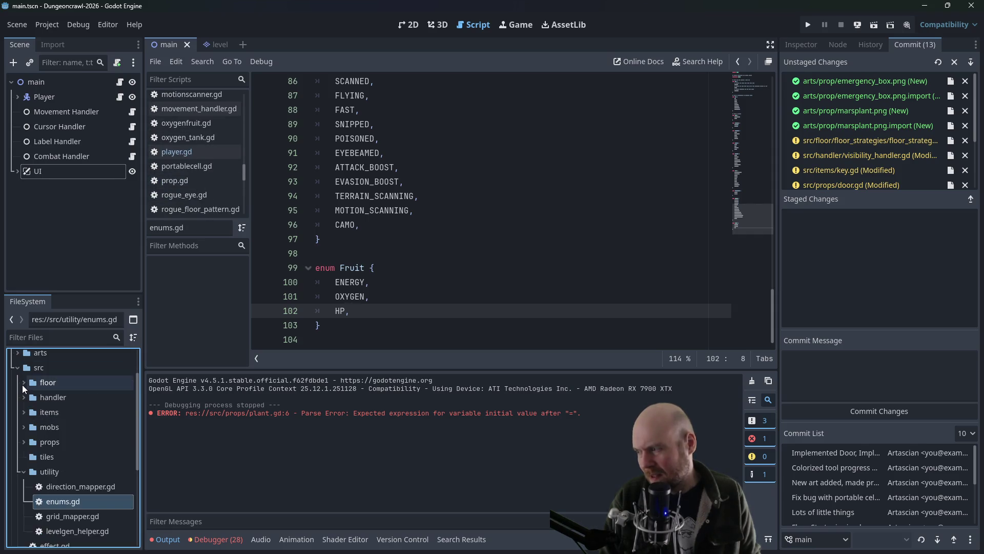
scroll(29, 465, "down", 1)
left_click(24, 447)
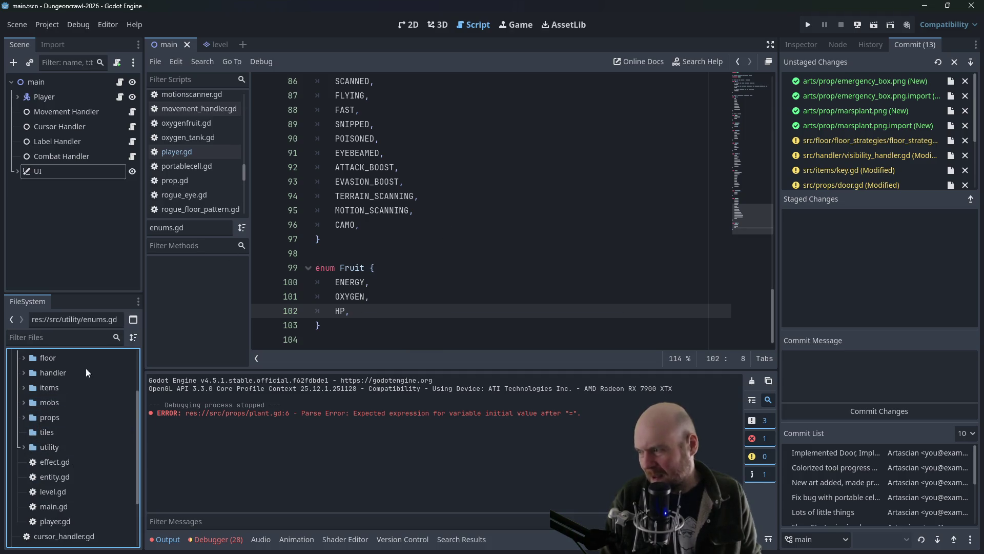
left_click(24, 417)
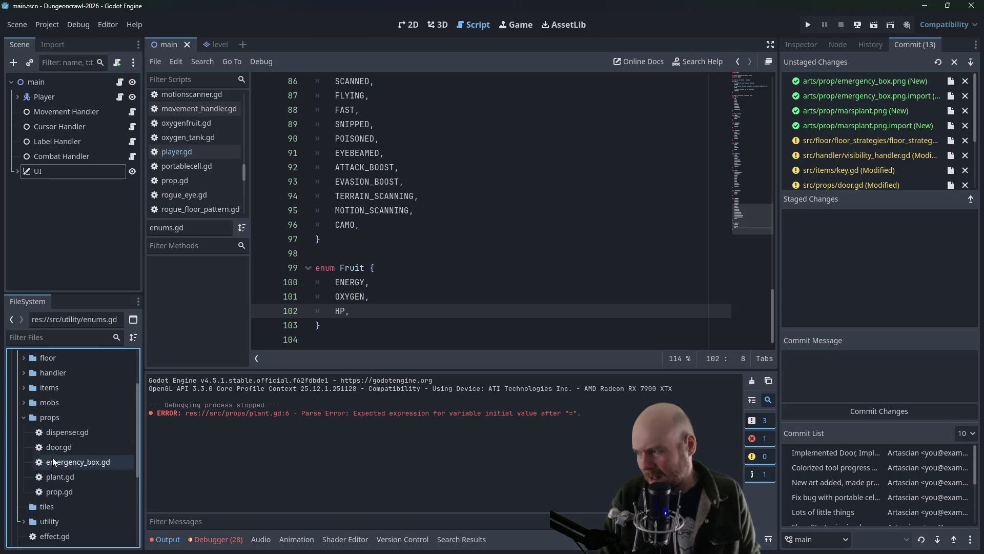
Step: Open plant.gd and set fruit_type to Enums.Fruit.ENERGY on line 6
double_click(60, 476)
left_click(430, 138)
left_click(410, 148)
type("Enums.Pla")
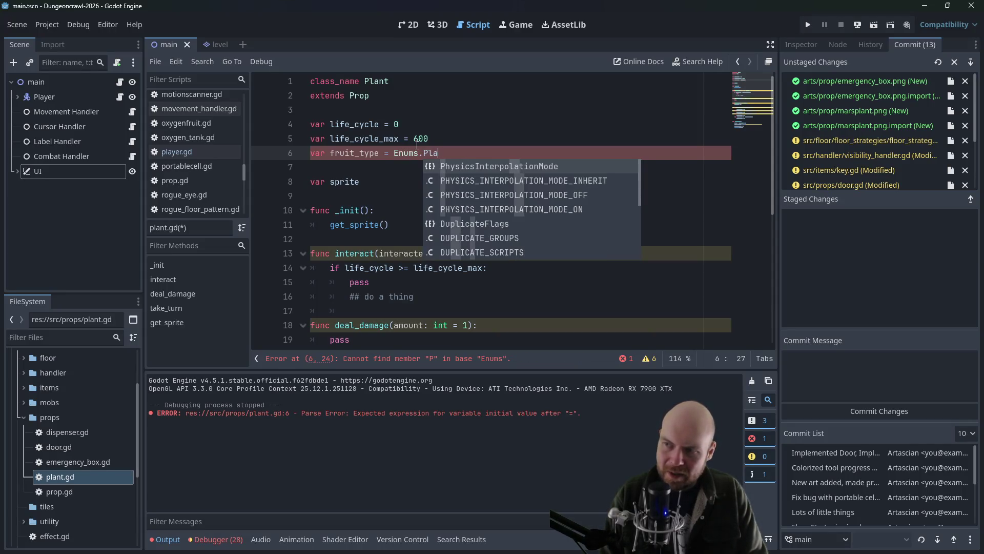
key("BackSpace")
type("Fruit.ENERG")
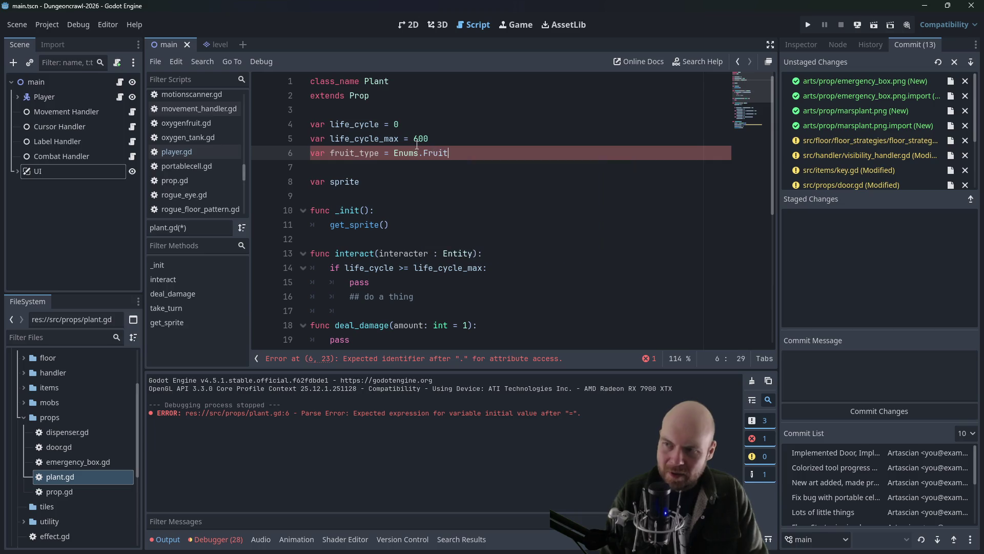
key("Return")
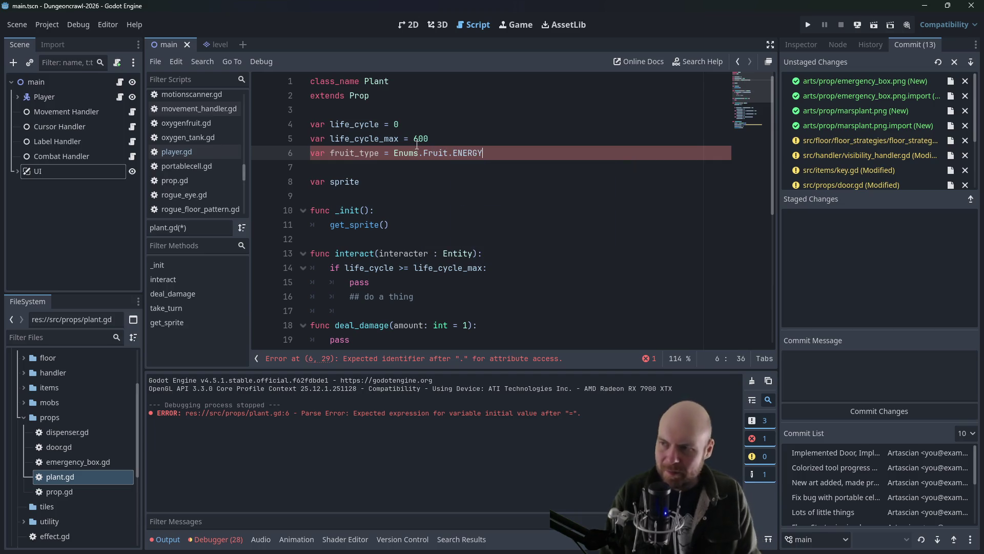
Step: Replace the pass placeholder in interact with a life_cycle = 0 reset
left_click(417, 145)
key("Down")
key("Down")
key("Down")
scroll(461, 256, "down", 2)
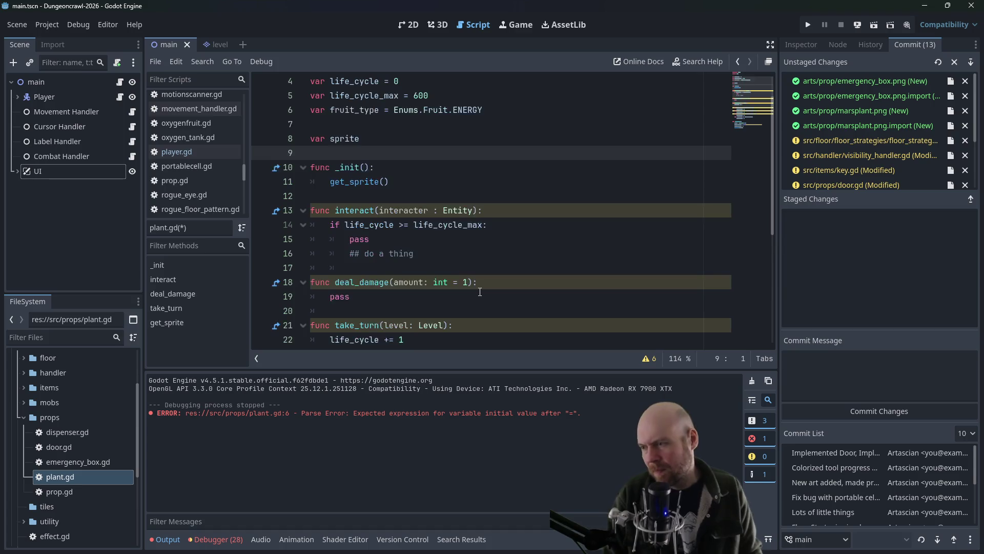
left_click(414, 210)
key("Up")
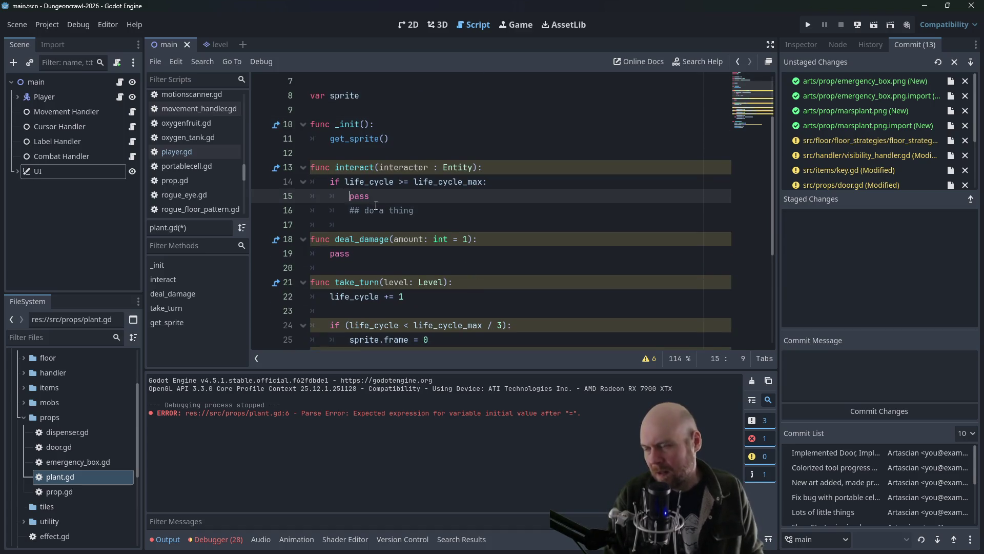
scroll(358, 205, "up", 1)
key("Home")
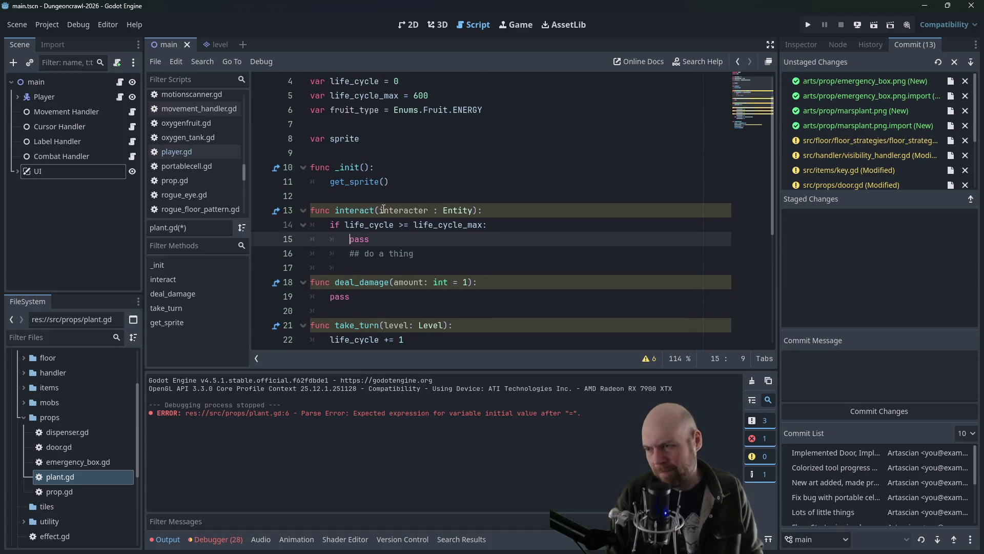
key("Delete")
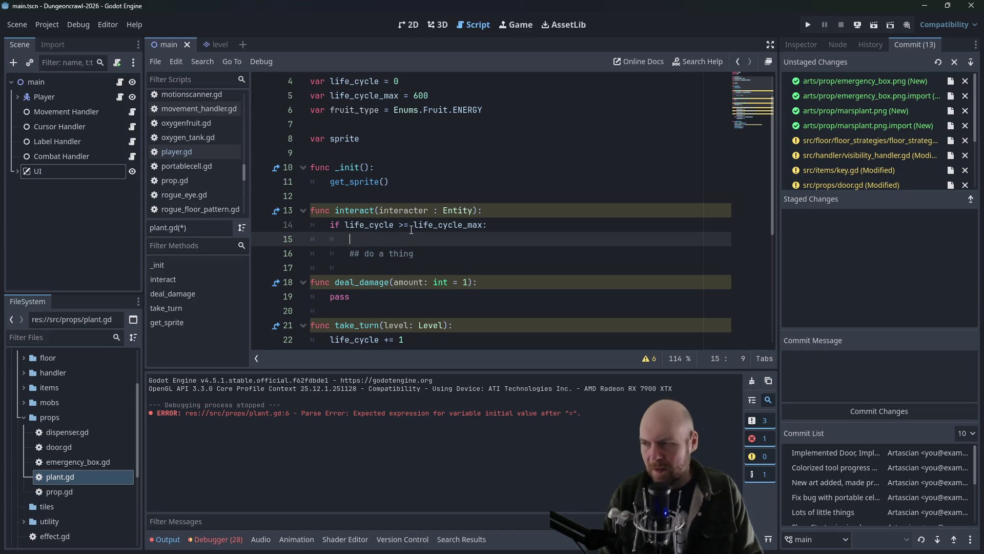
key("Delete")
key("Delete")
key("Delete")
key("Right")
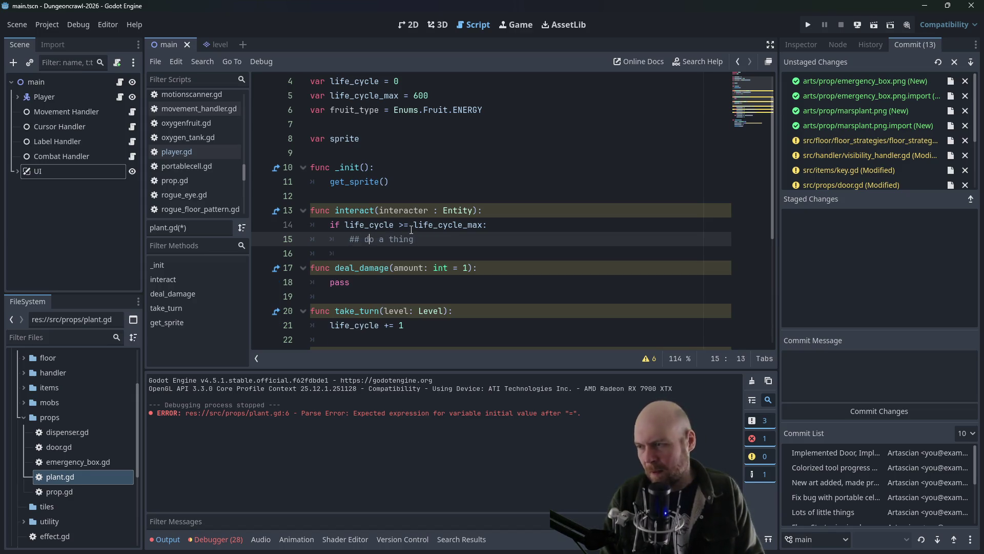
key("Return")
type("lif")
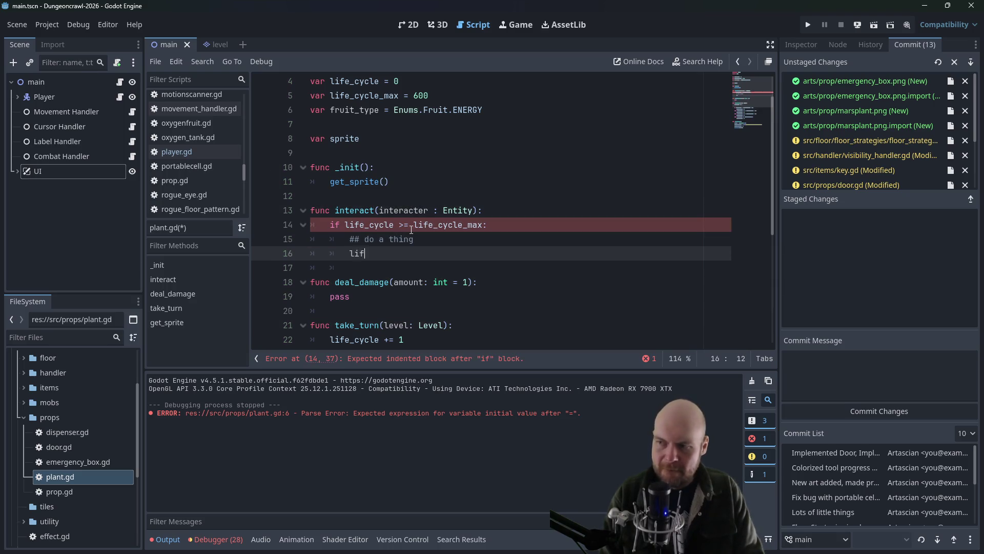
type("e_cycle = 0")
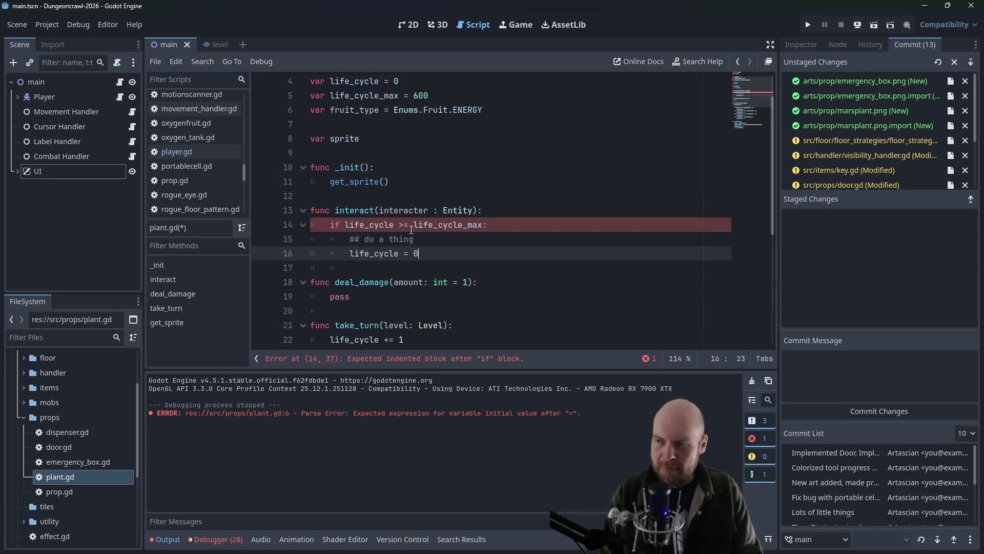
Step: Insert 'var fruit = new EnergyFruit()' above the life_cycle reset
key("Up")
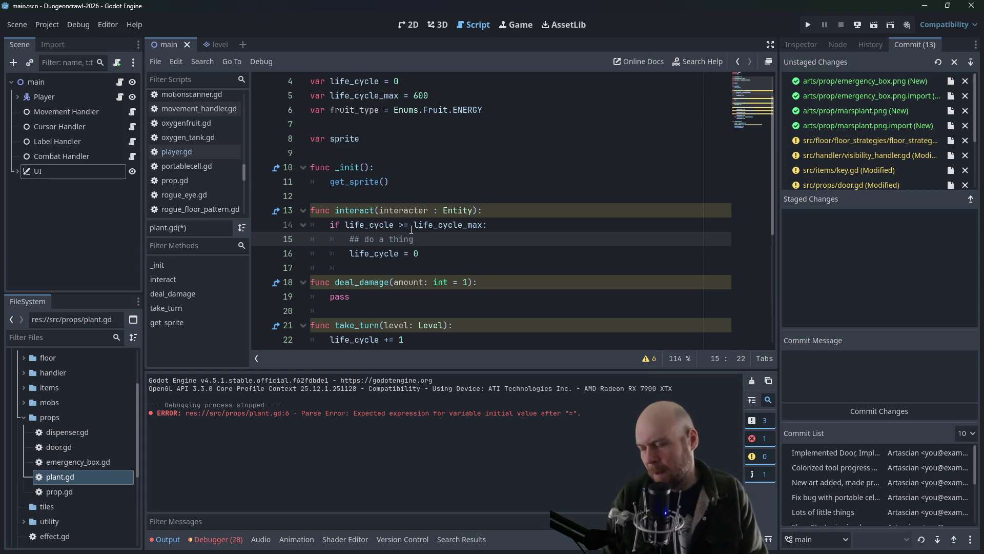
key("Return")
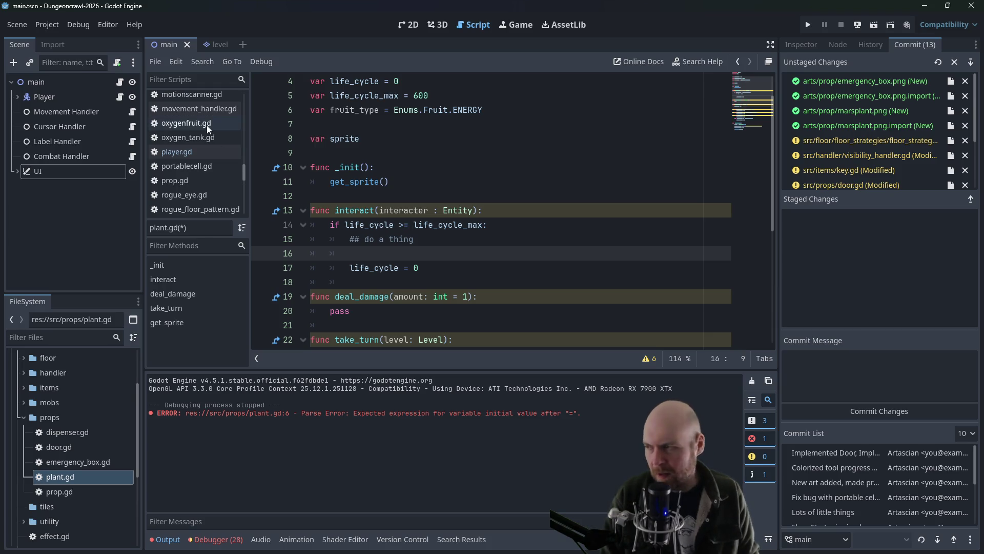
scroll(210, 171, "up", 2)
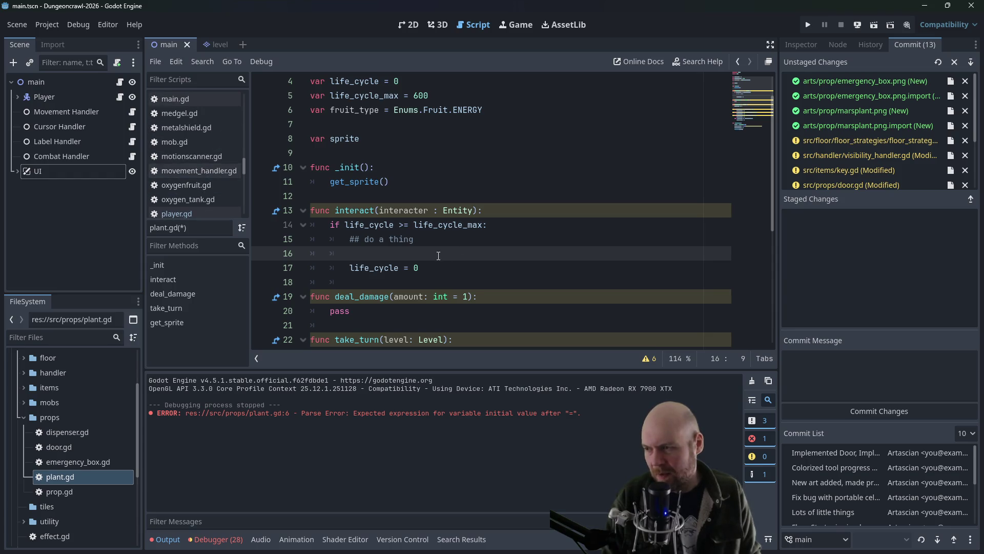
type("var ")
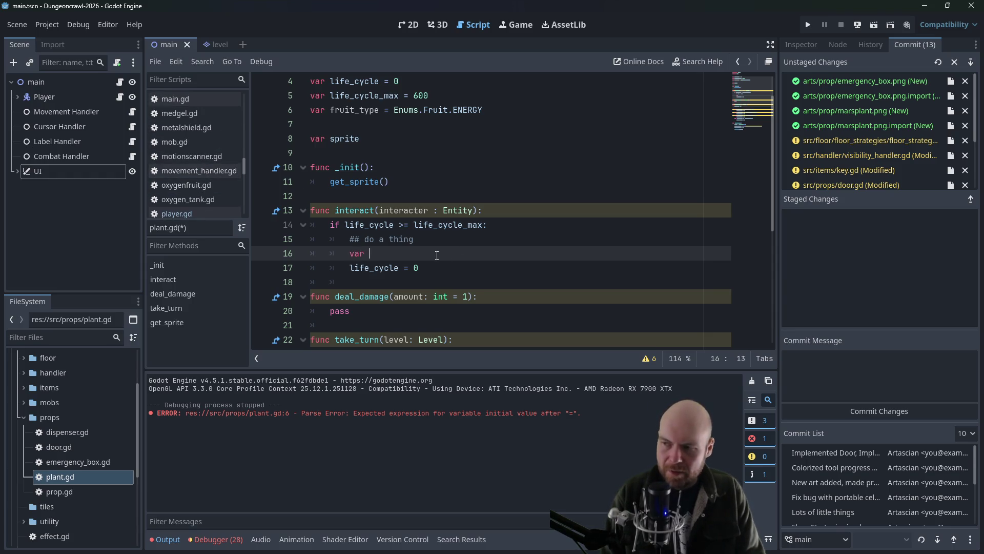
type("fruit = new ")
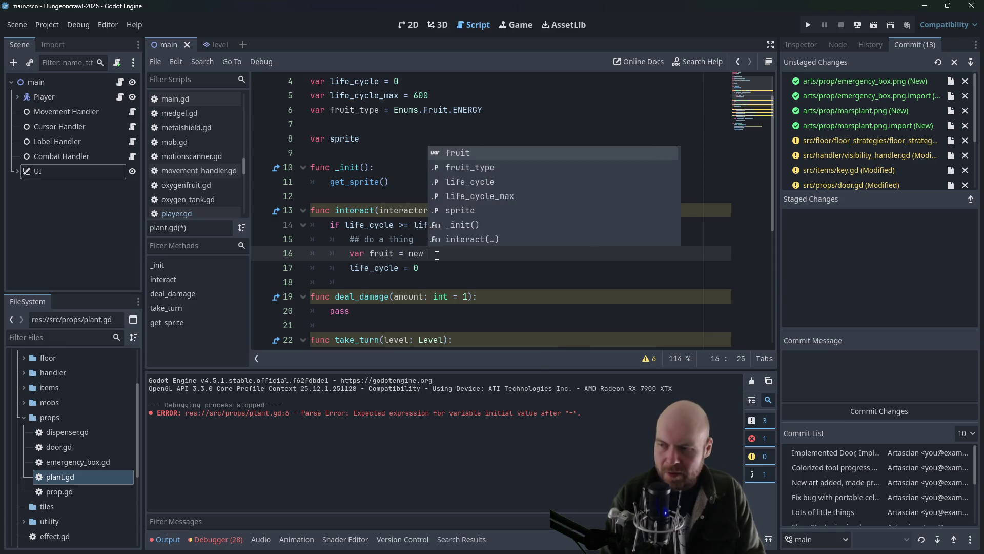
type("Energ")
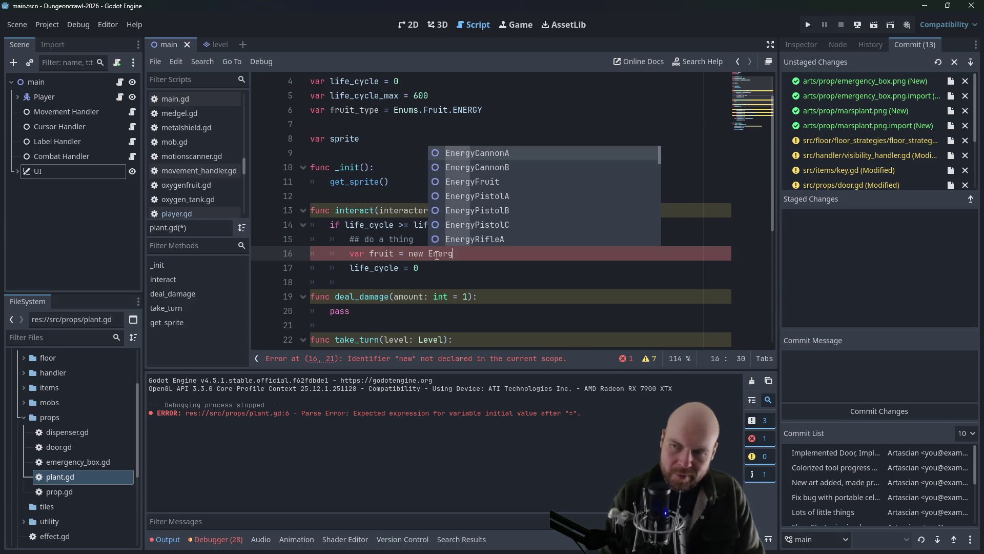
type("yFruit()")
key("Return")
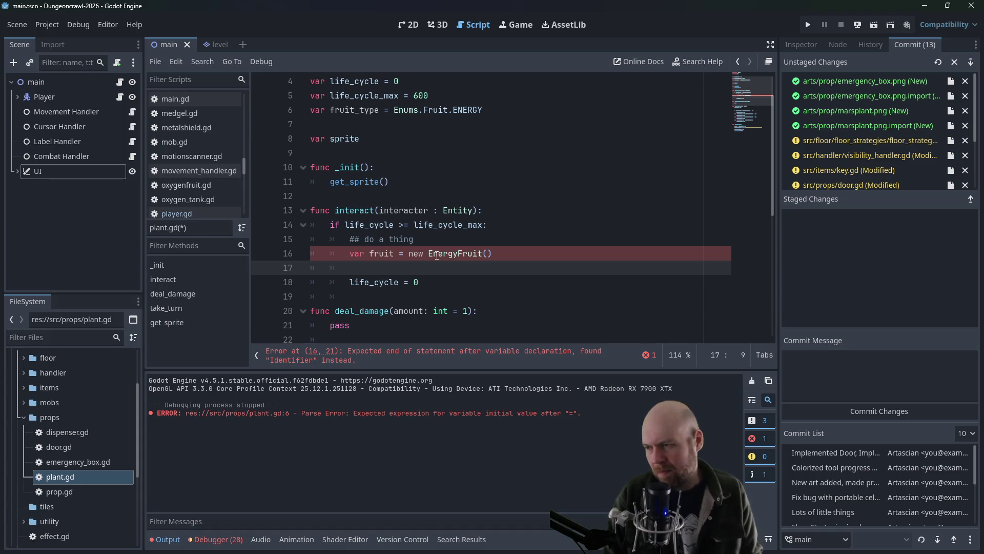
Step: Start an interacter.inventory_handler. call and open inventory_handler.gd to check its methods
scroll(170, 206, "up", 8)
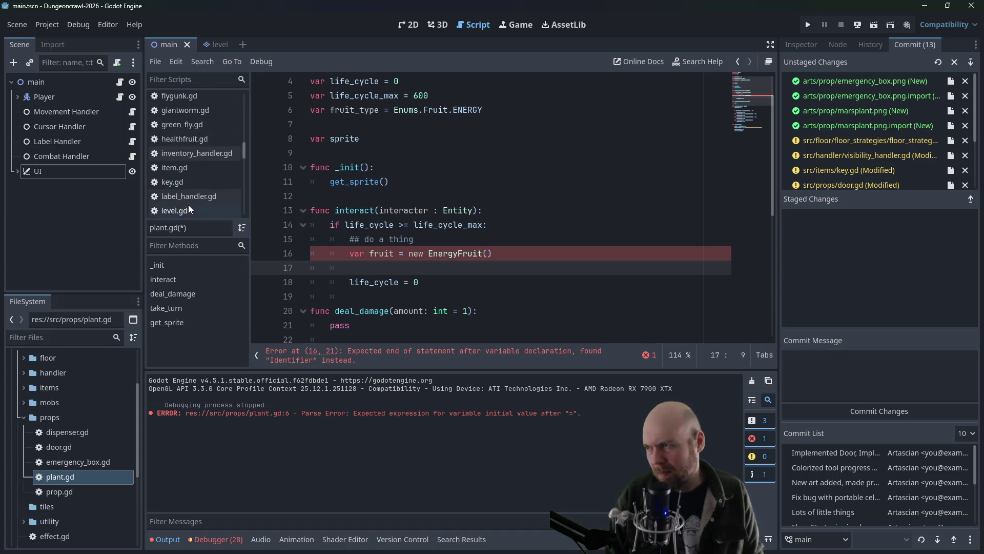
scroll(230, 167, "down", 3)
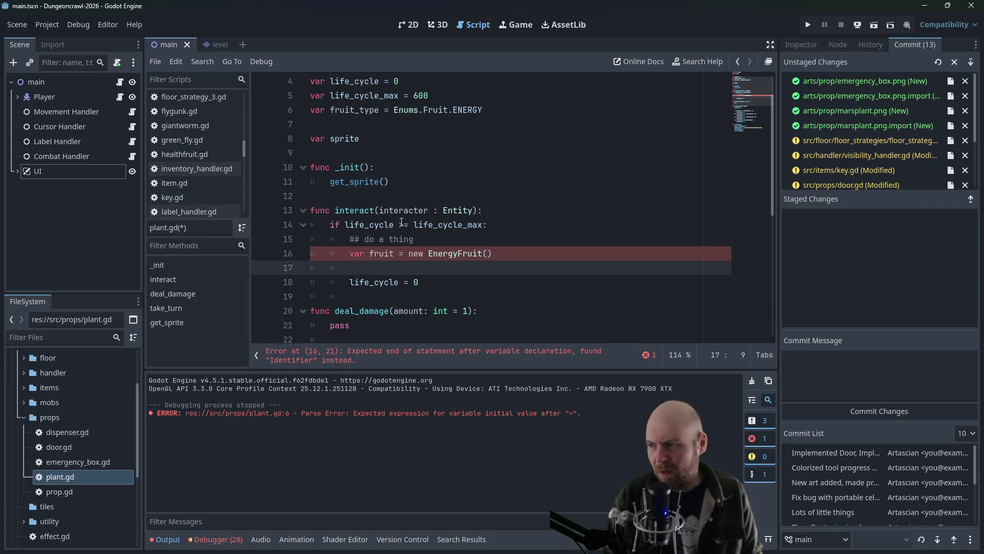
type("i")
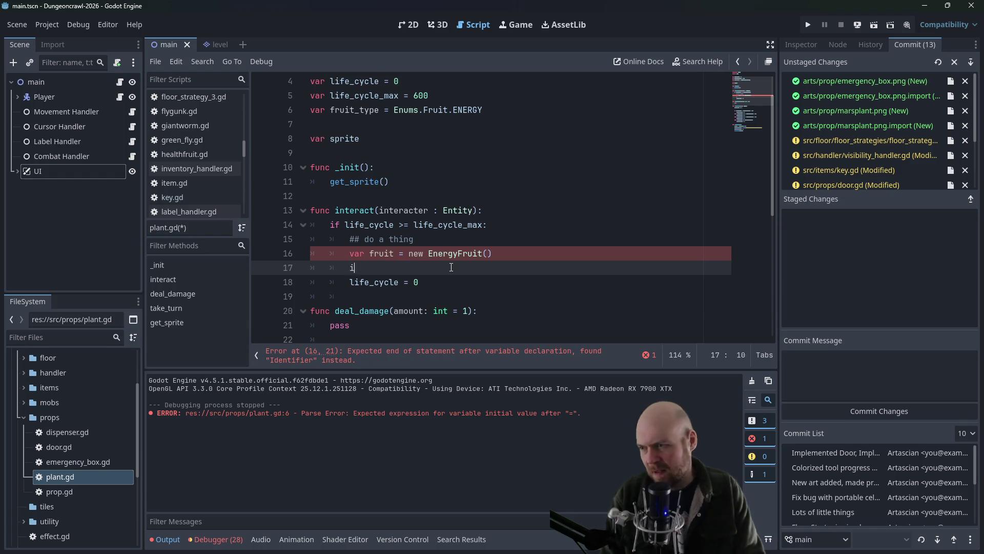
type("nteracter.inventory_handler")
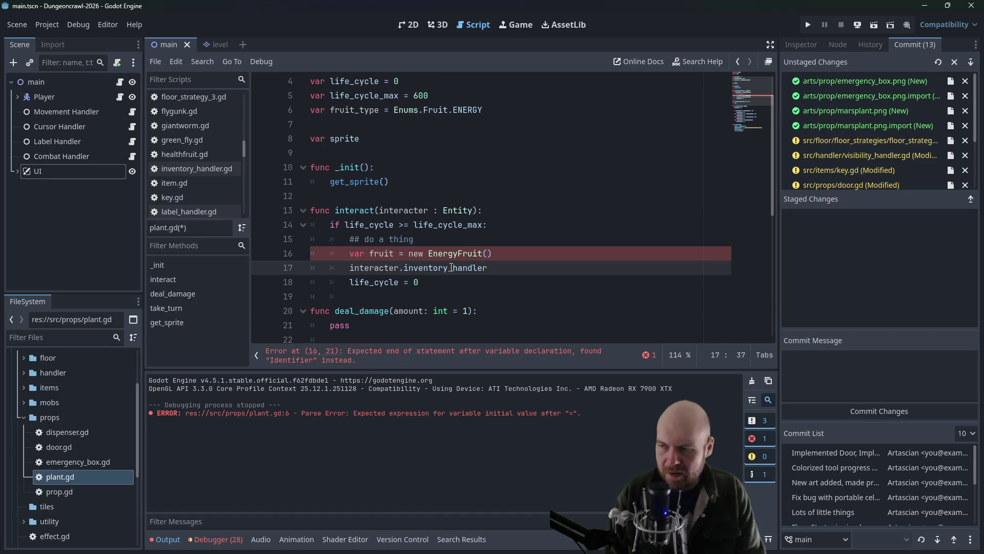
type("()")
key("BackSpace")
type(".add")
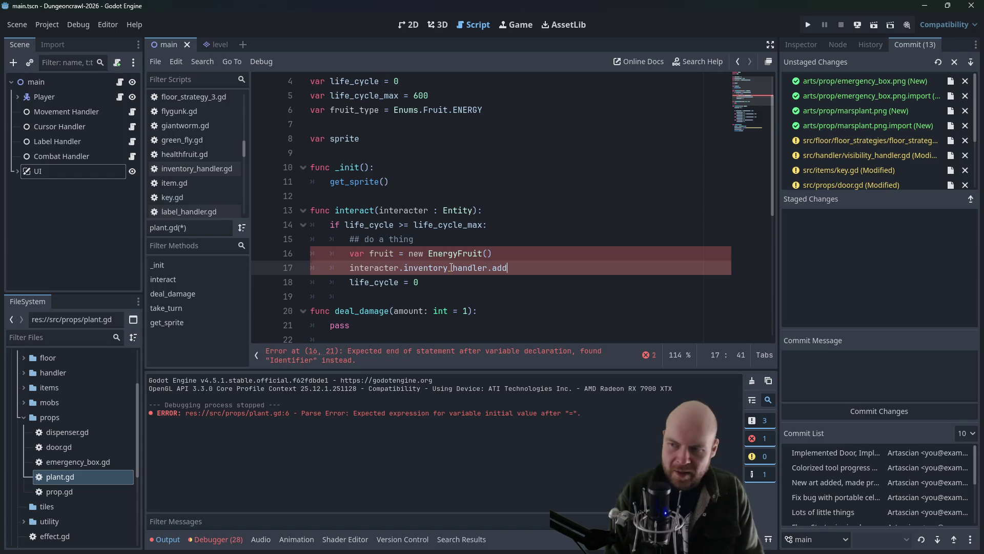
left_click(200, 170)
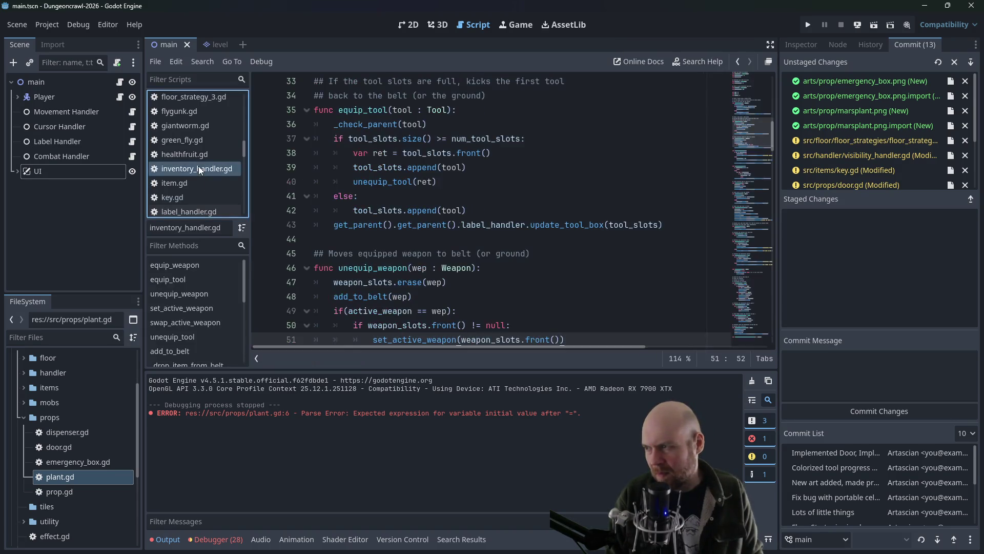
left_click_drag(774, 149, 762, 336)
mouse_move(736, 152)
left_mouse_down()
mouse_move(750, 137)
mouse_move(752, 207)
left_mouse_up()
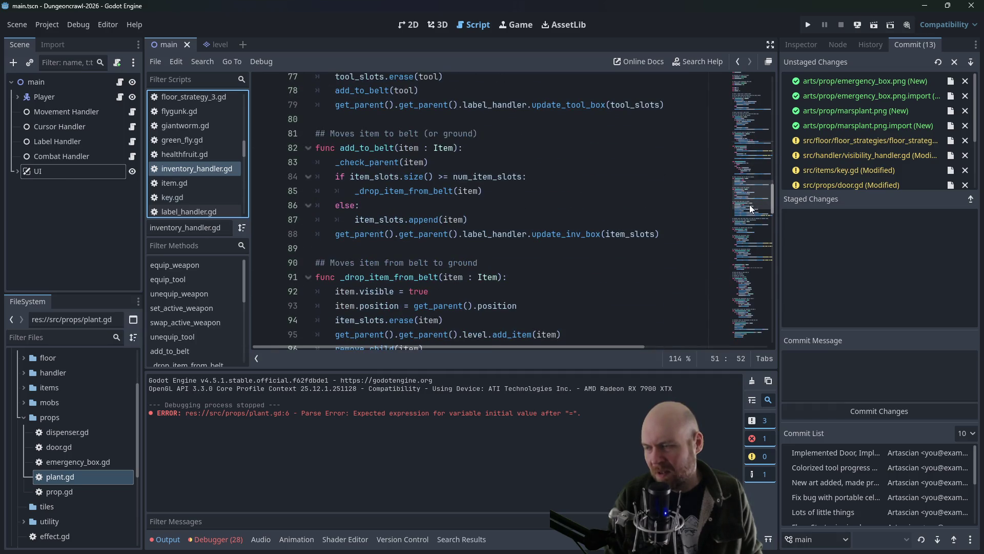
mouse_move(750, 209)
left_mouse_down()
mouse_move(753, 233)
mouse_move(761, 204)
left_mouse_up()
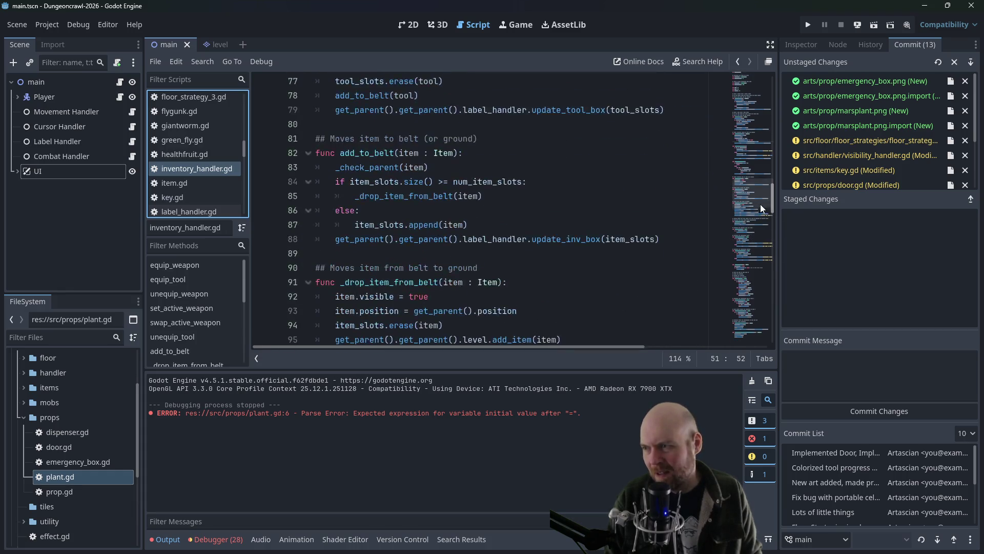
left_click_drag(339, 154, 458, 154)
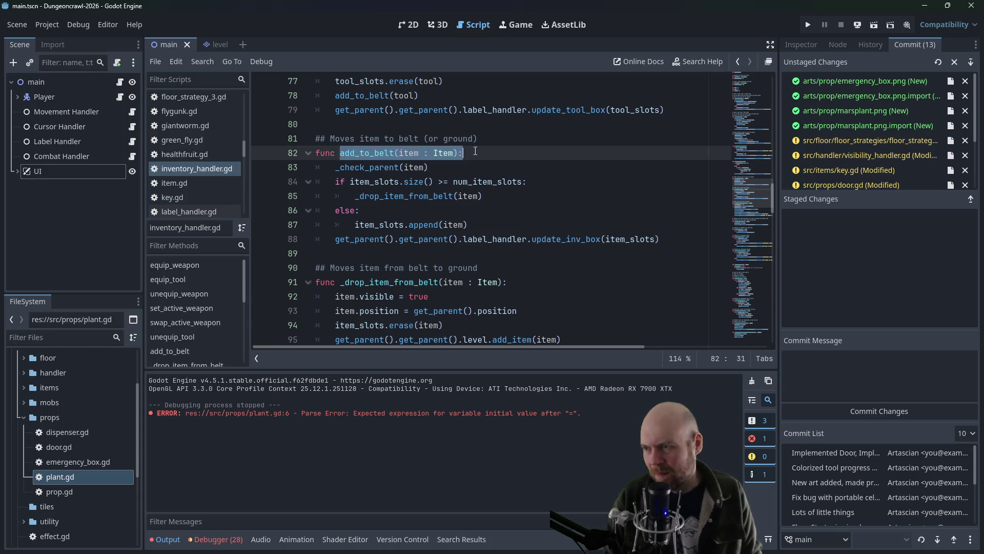
scroll(479, 184, "up", 12)
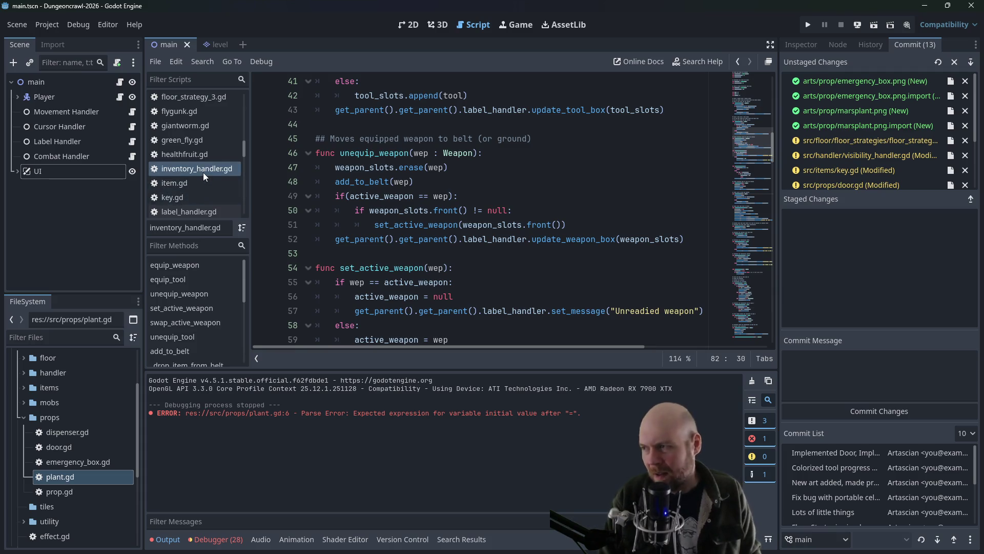
scroll(199, 190, "down", 1)
scroll(200, 186, "up", 1)
scroll(202, 186, "down", 8)
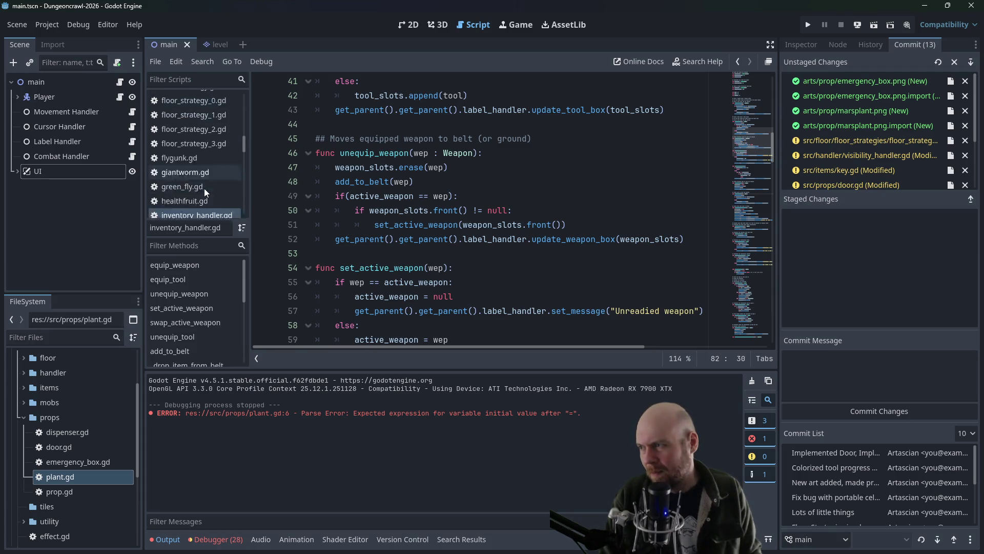
scroll(205, 185, "down", 3)
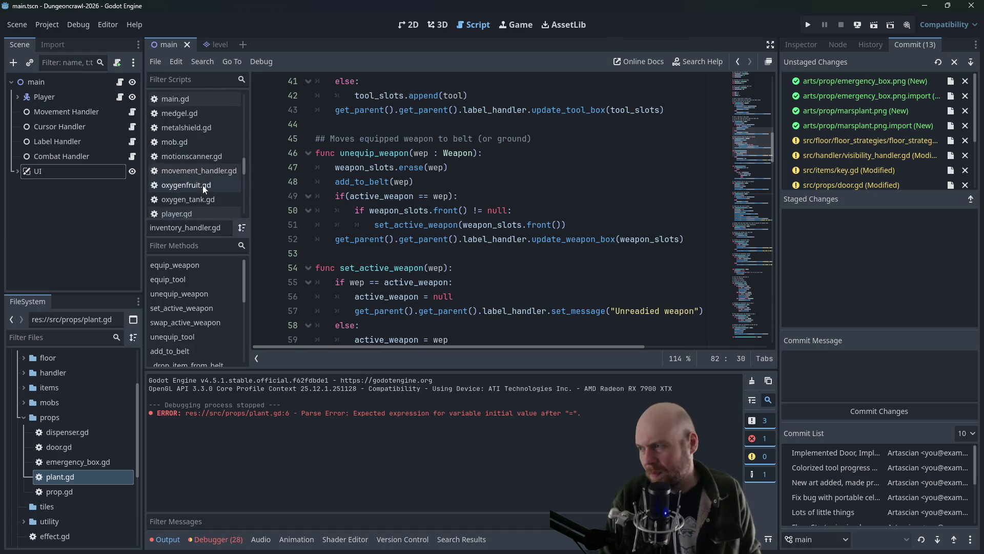
scroll(195, 209, "down", 6)
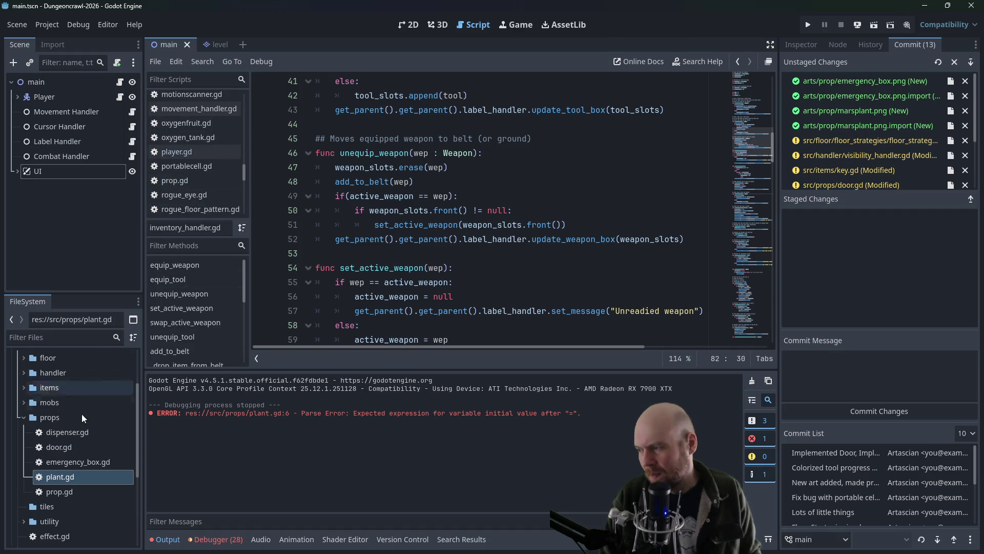
double_click(65, 474)
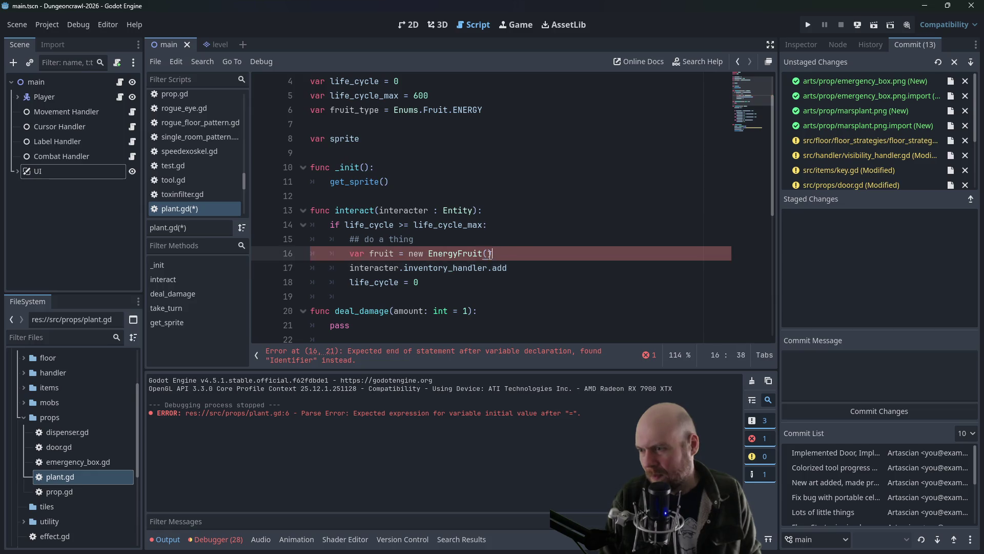
type("add_to_belt(item : Item)")
Step: Call inventory_handler.add_to_belt(fruit) in interact and save plant.gd
key("Return")
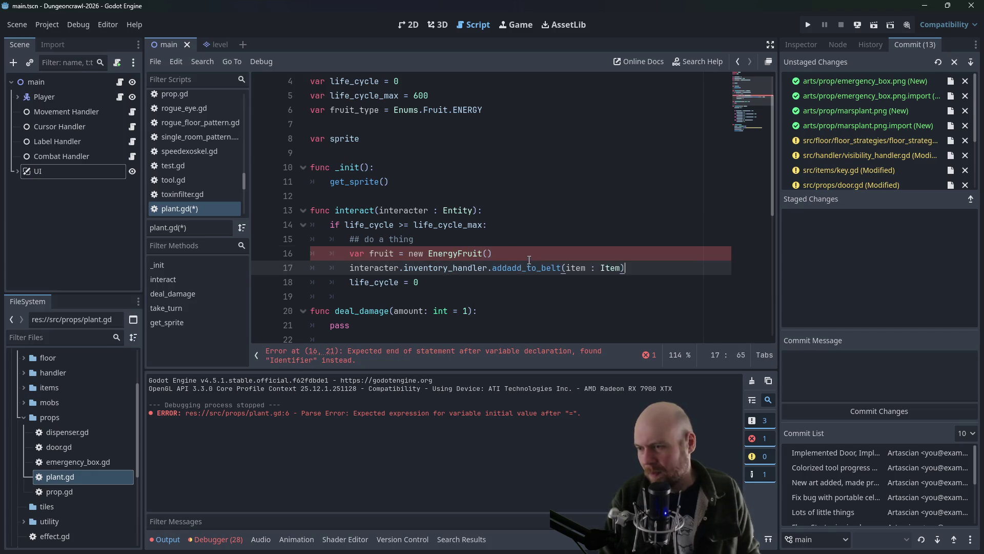
key("Left")
key("Left")
key("Left")
left_click_drag(552, 268, 620, 260)
type("fruit")
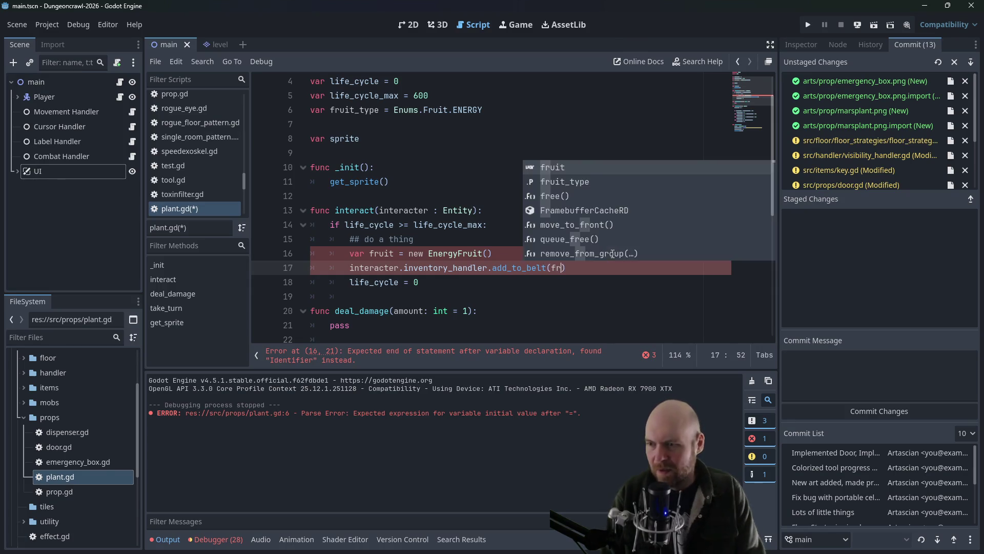
key("ctrl+s")
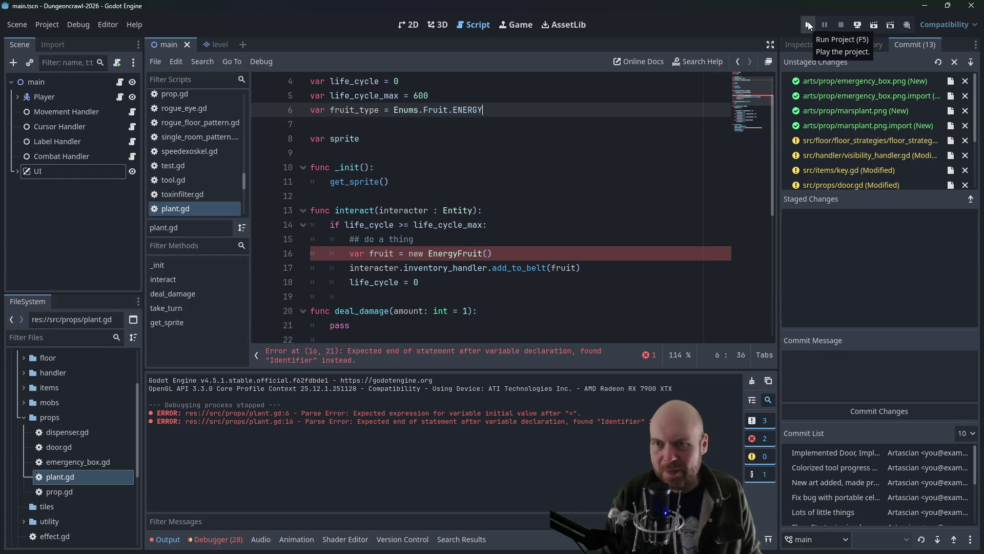
Step: Change line 16 to EnergyFruit.new(), save, and launch the game
left_click(543, 251)
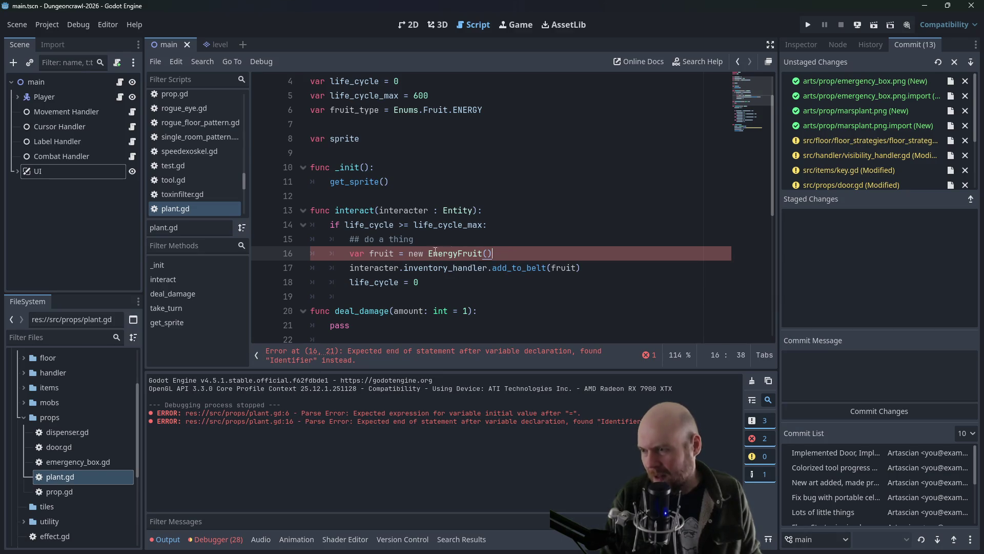
key("ctrl+shift+Left")
key("BackSpace")
left_click(501, 252)
key("BackSpace")
type("ew()")
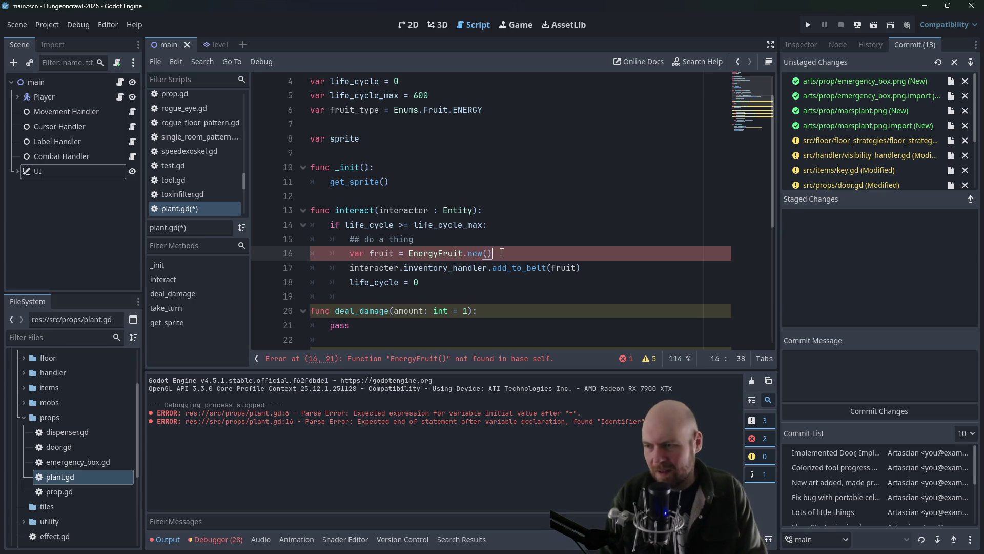
key("ctrl+s")
key("Up")
key("Up")
key("Up")
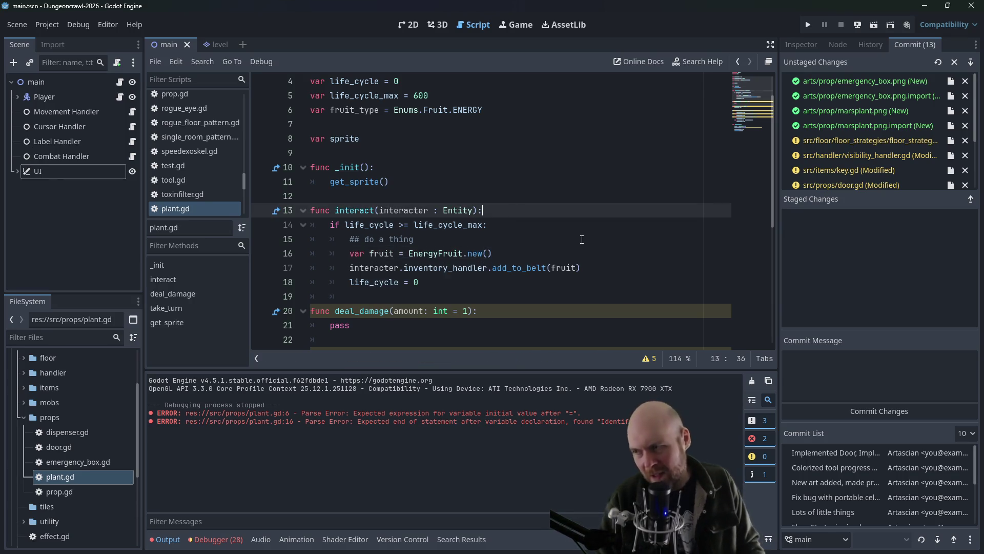
left_click(808, 26)
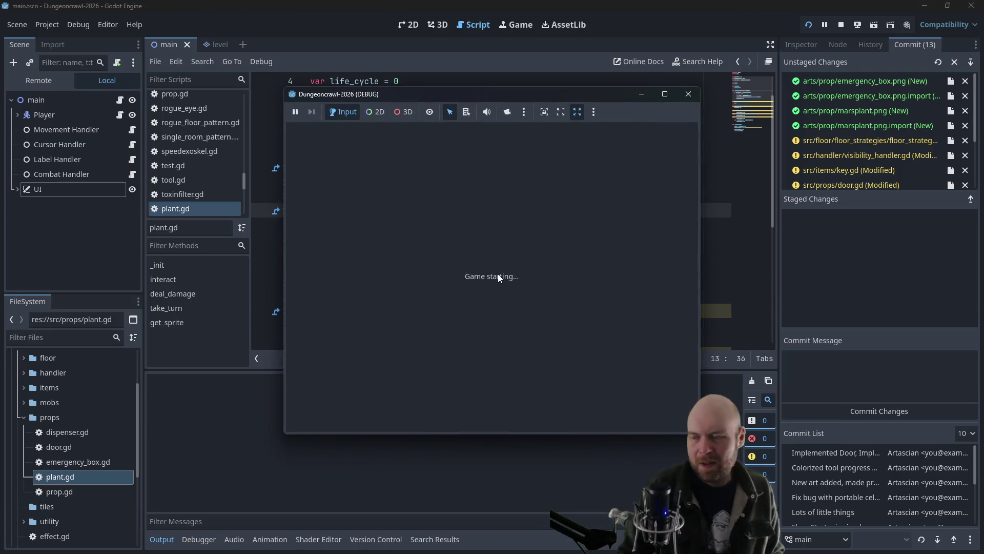
Step: Step the player down once, then stop and relaunch the game
key("Down")
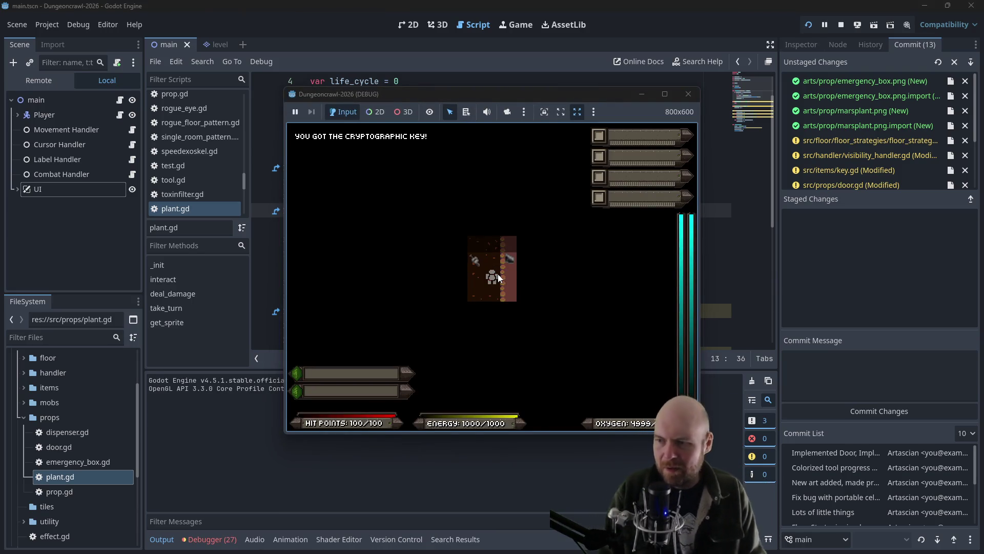
left_click(688, 94)
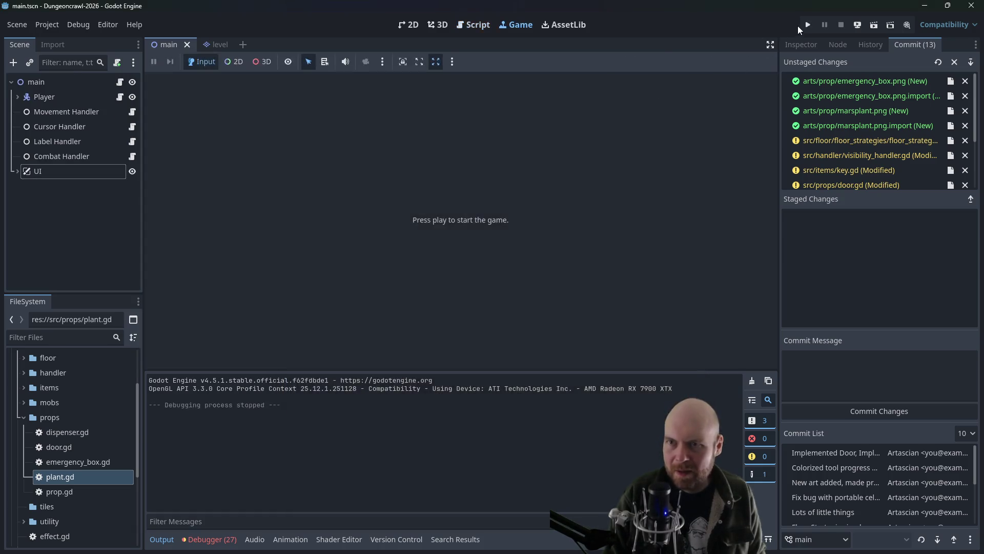
left_click(808, 25)
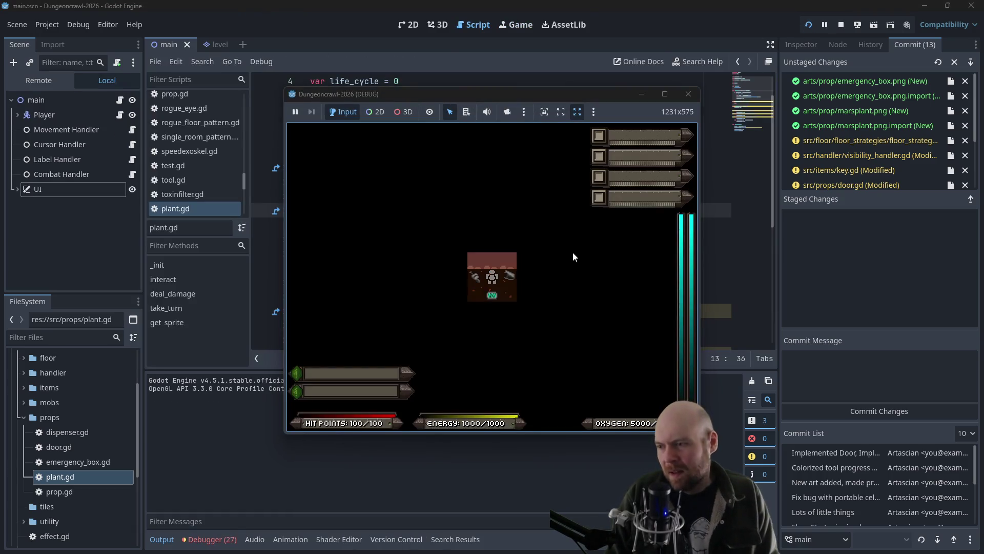
Step: Walk below the dispensers, equip the floodlight, and try the unpowered machine
key("Down")
key("Down")
key("Right")
key("Right")
key("Right")
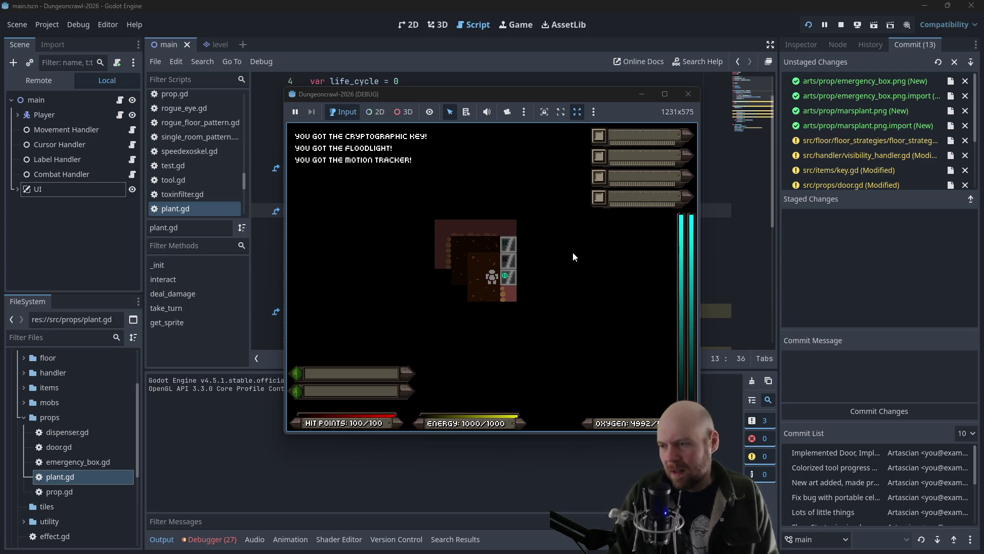
key("i")
key("1")
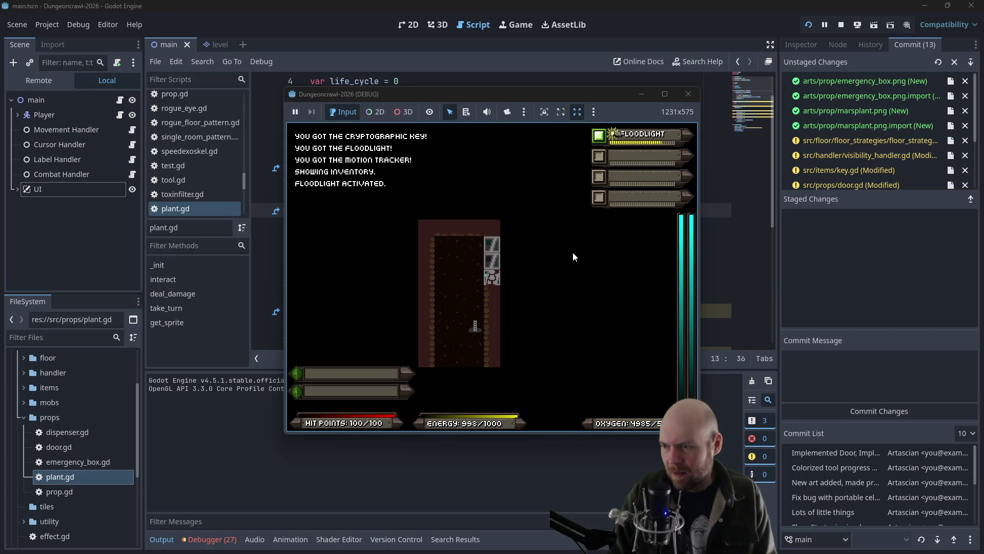
key("e")
key("e")
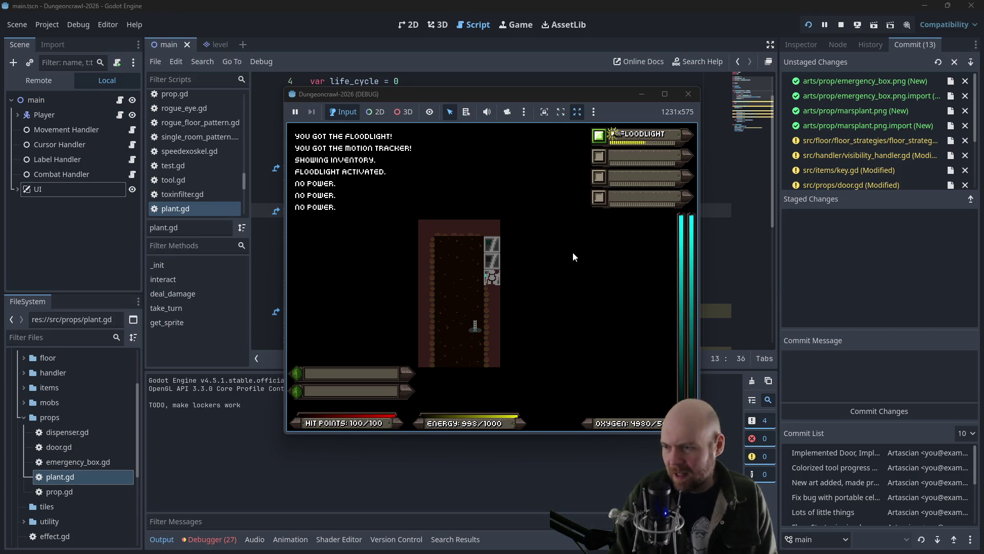
Step: Walk around the starting corridor to the blown fuse box and check it
key("Left")
key("Down")
key("Left")
key("Down")
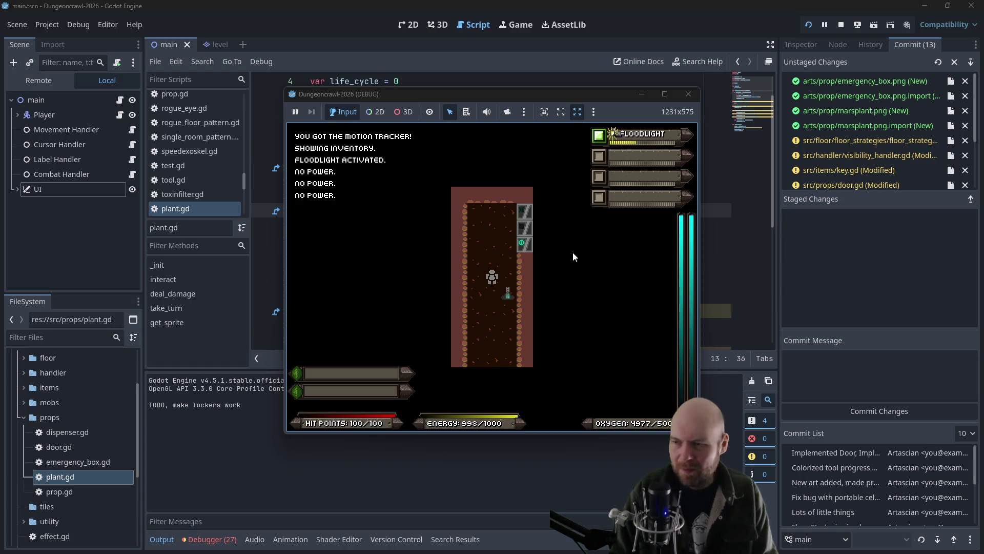
key("Right")
key("Up")
key("Right")
key("Up")
key("Left")
key("Up")
key("Up")
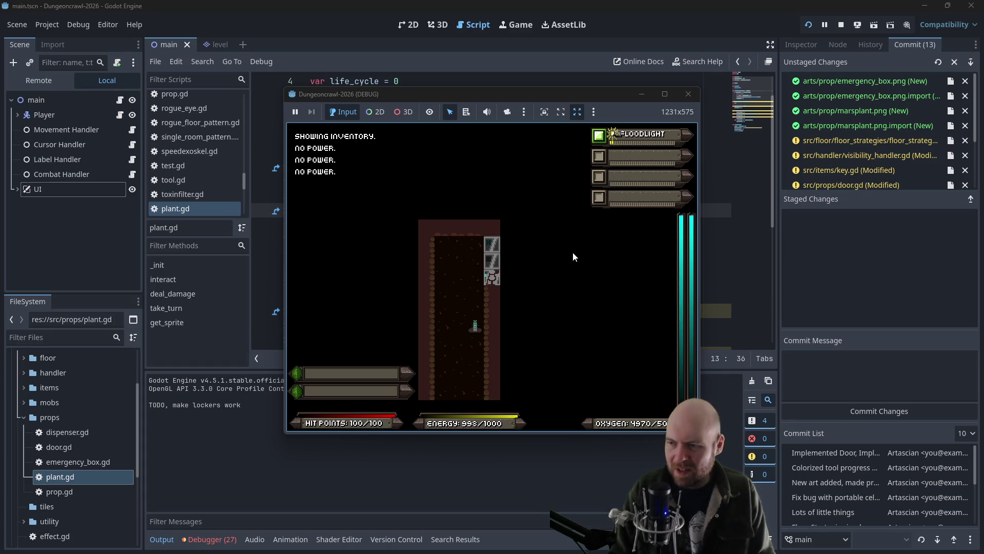
key("Up")
key("Up")
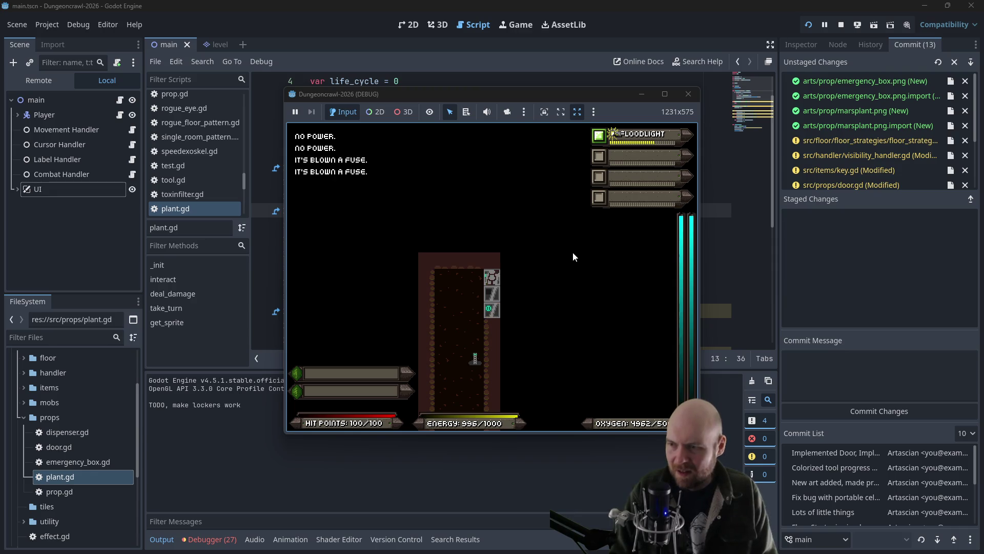
Step: Move the player a few more tiles, then stop the test run
key("Left")
key("Right")
key("Left")
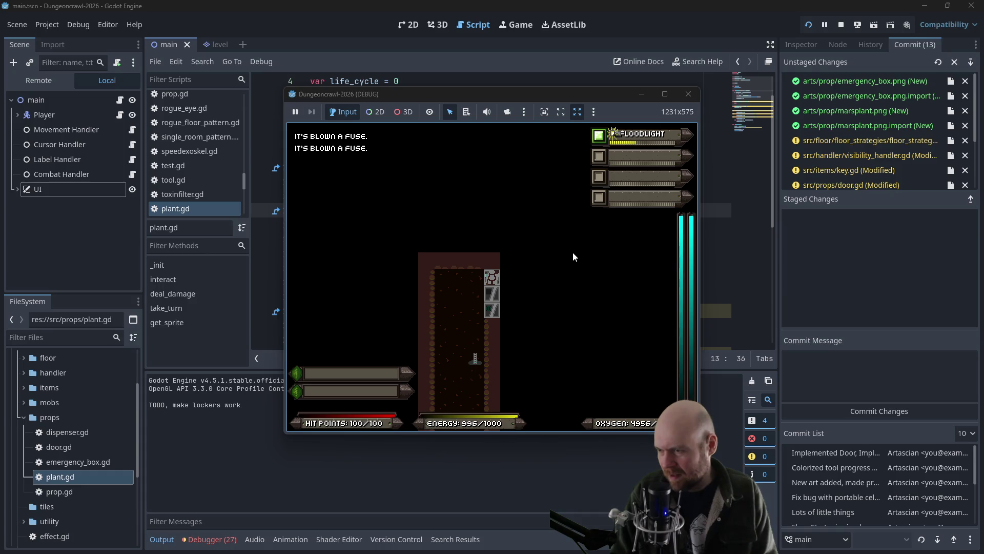
key("Down")
key("Down")
key("Left")
key("Down")
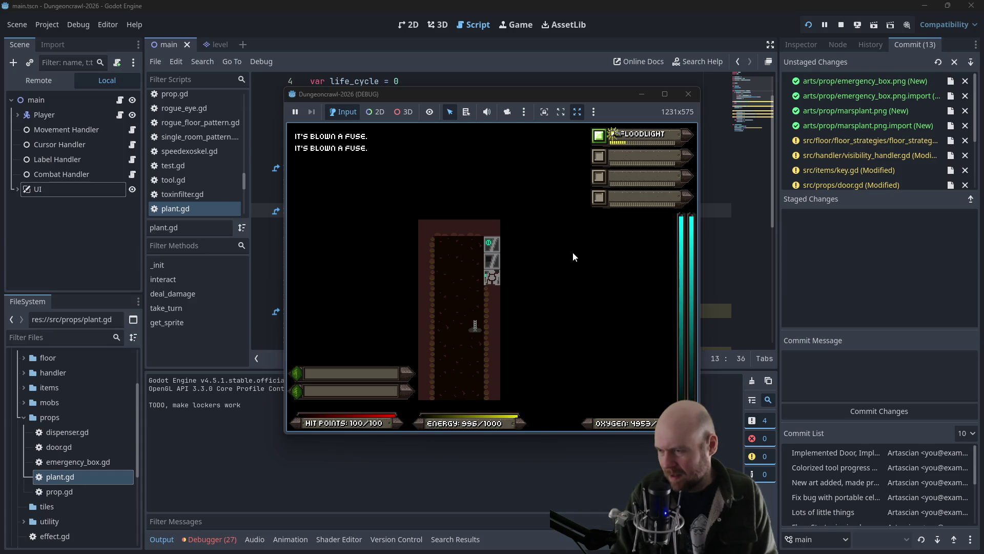
key("Right")
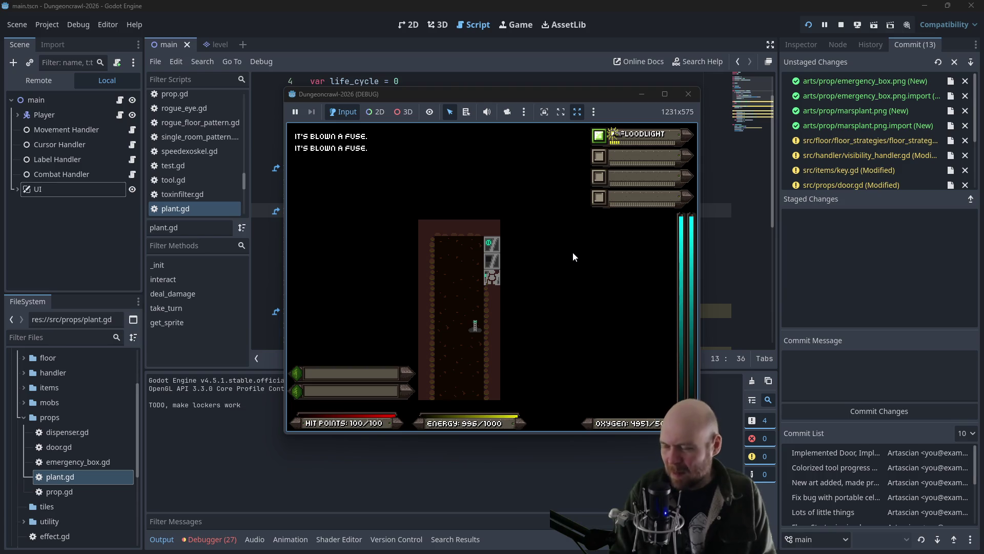
left_click(686, 94)
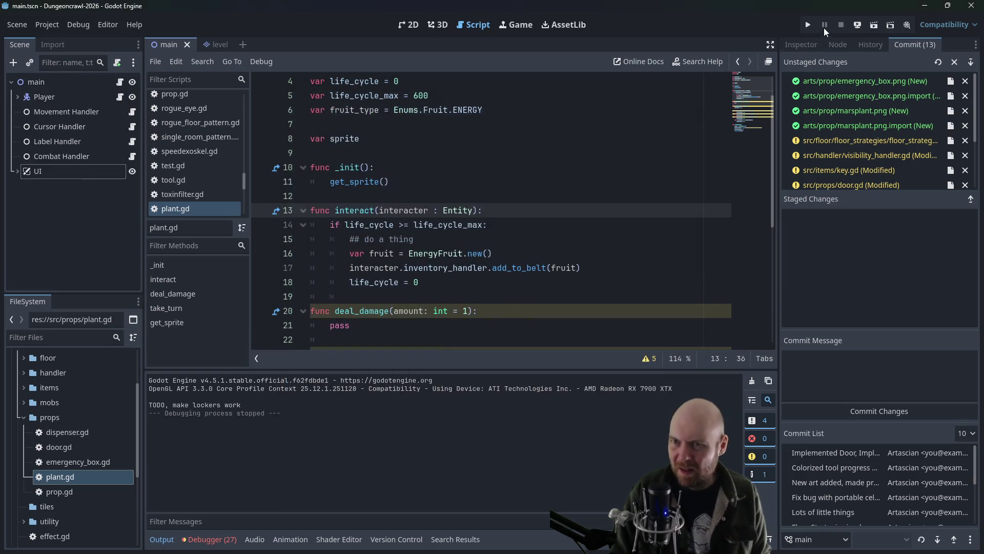
Step: Relaunch the game, walk through the door toward the plant, and switch on the floodlight
left_click(810, 26)
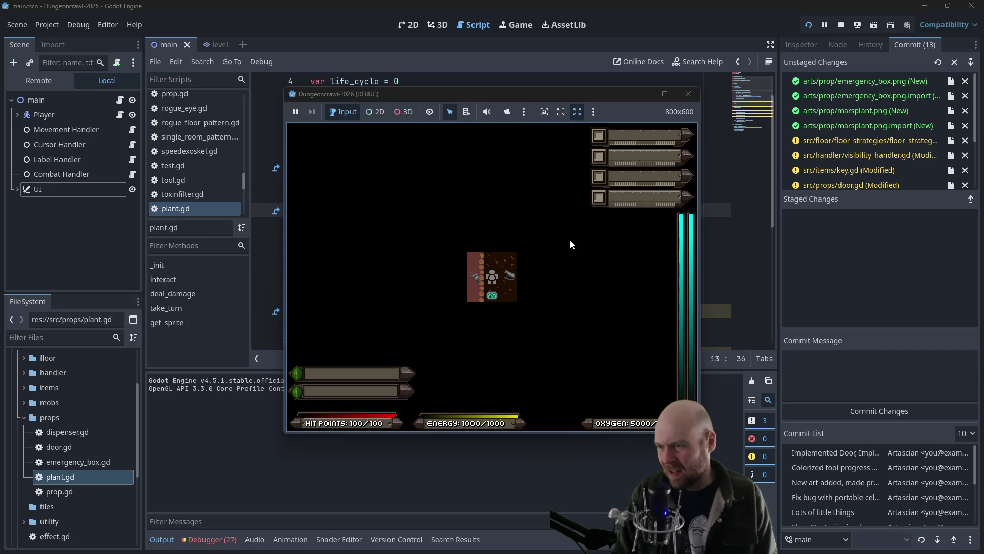
key("Right")
key("Right")
key("Right")
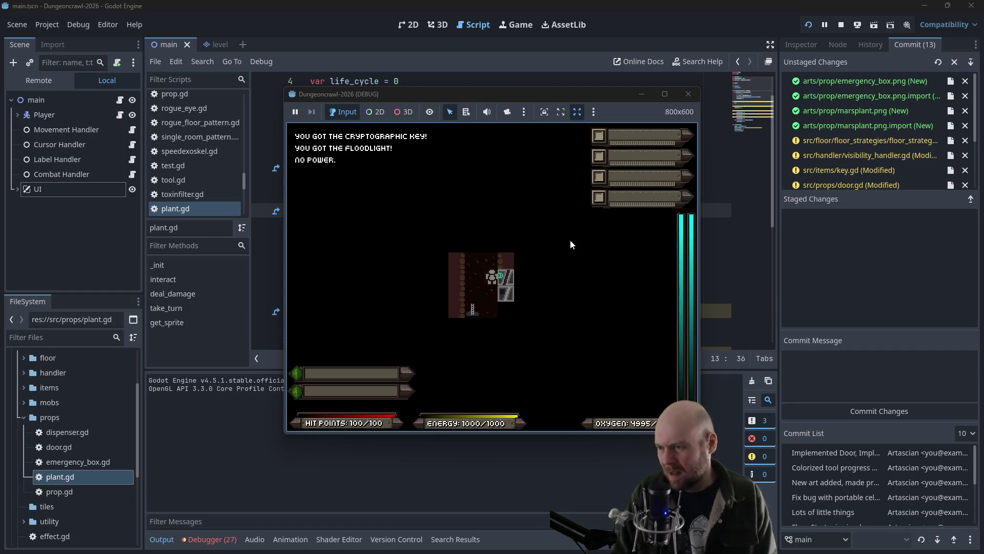
key("Down")
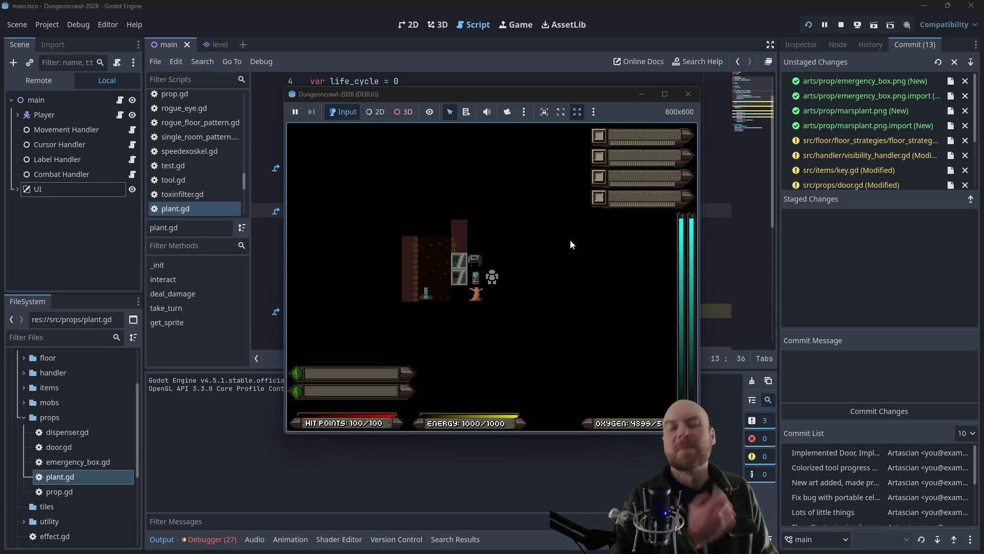
key("i")
key("Escape")
key("i")
key("1")
key("1")
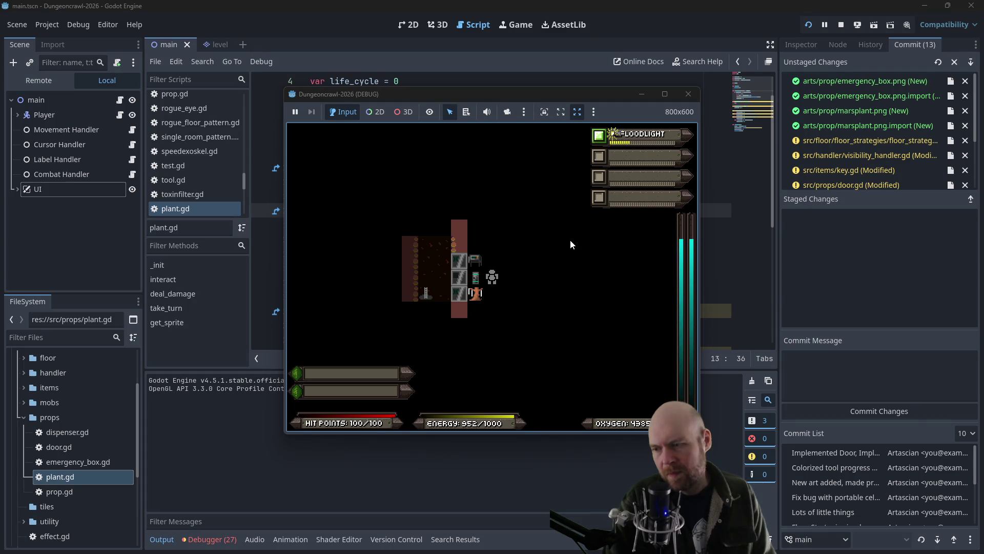
Step: Eat the harvested Energy Fruit, raising energy from 950 to 970, and stop the game
key("i")
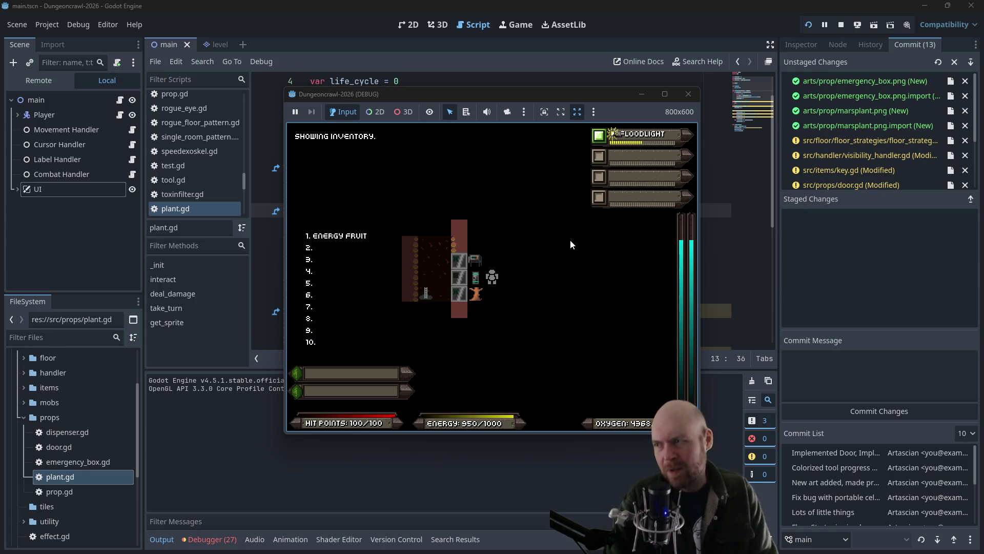
key("i")
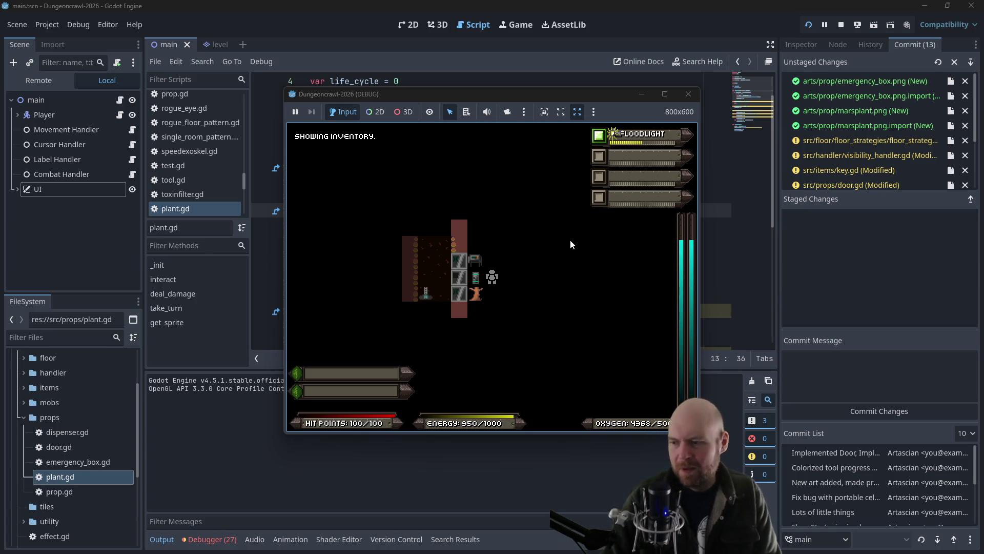
key("f")
key("i")
key("1")
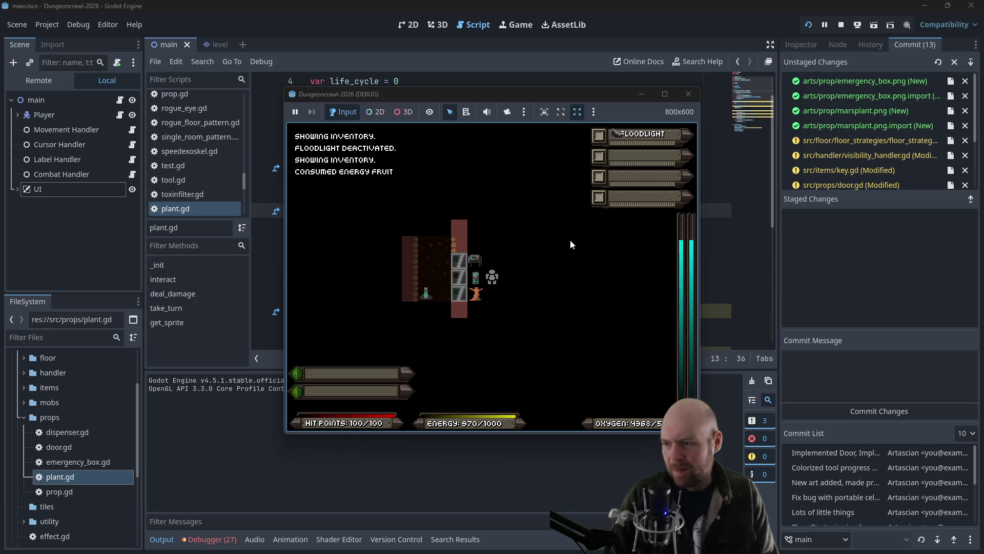
key("Left")
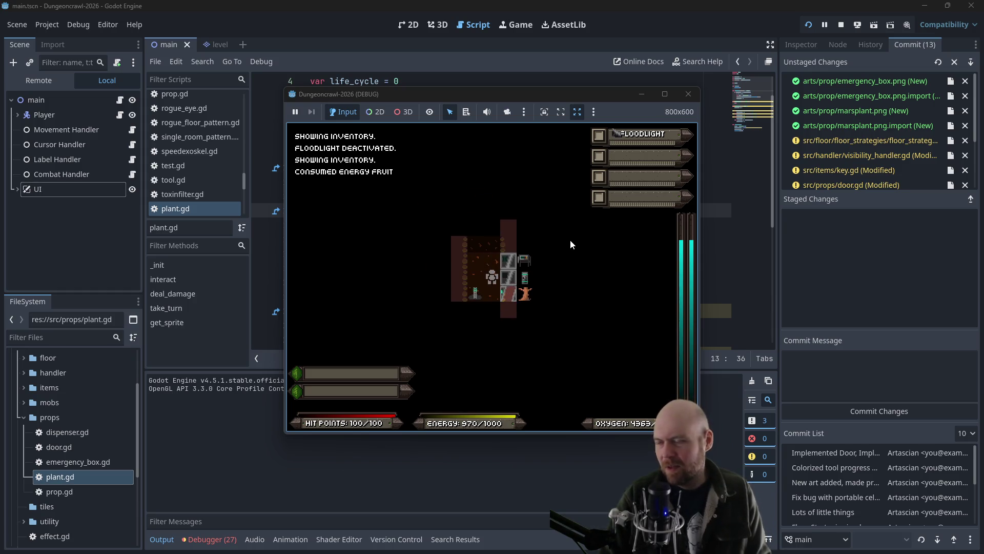
left_click(689, 94)
left_click(558, 267)
Step: Add a 'fruit : int=Enums.Fruit.ENERGY' parameter to plant.gd's _init
left_click(517, 282)
left_click(498, 253)
scroll(506, 251, "down", 6)
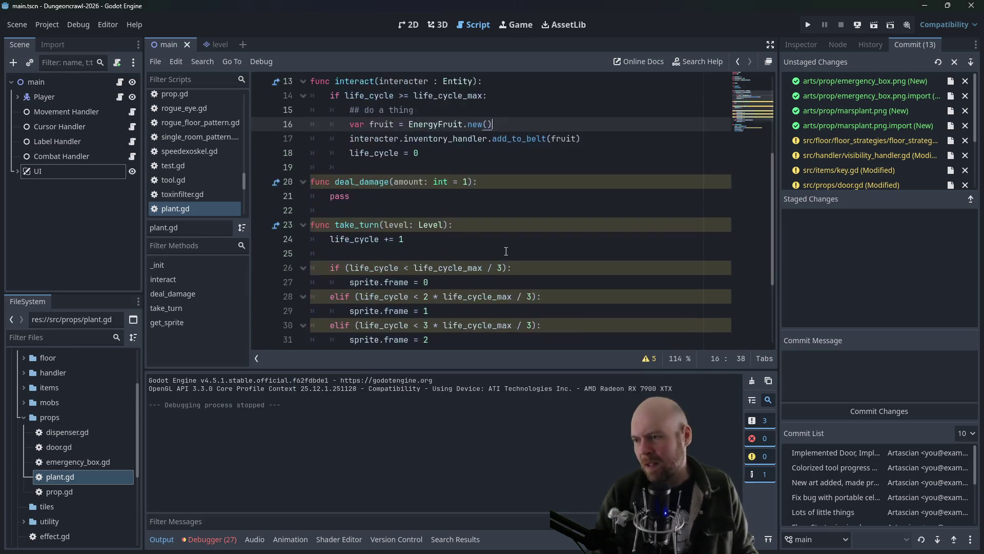
scroll(47, 404, "up", 5)
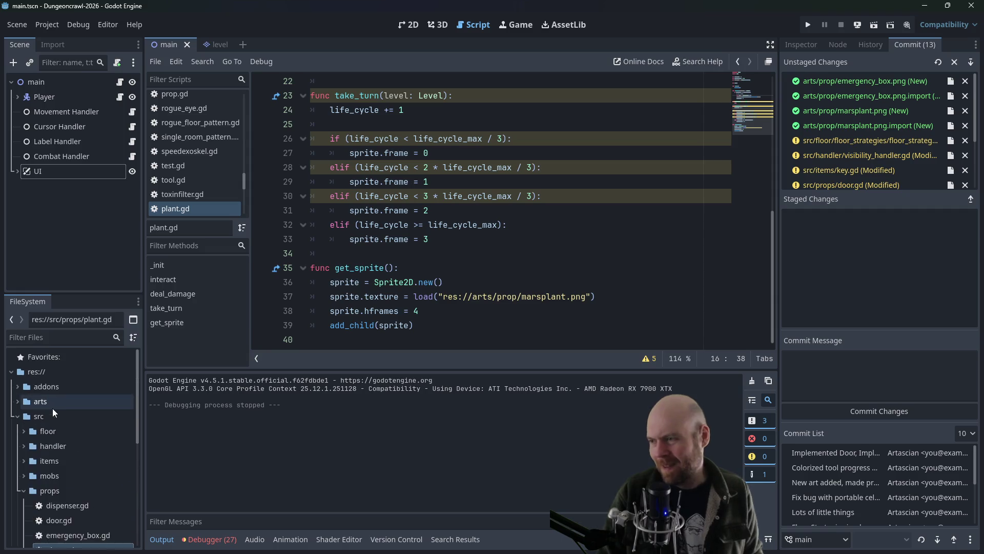
scroll(267, 257, "up", 3)
scroll(91, 405, "down", 5)
scroll(89, 422, "down", 1)
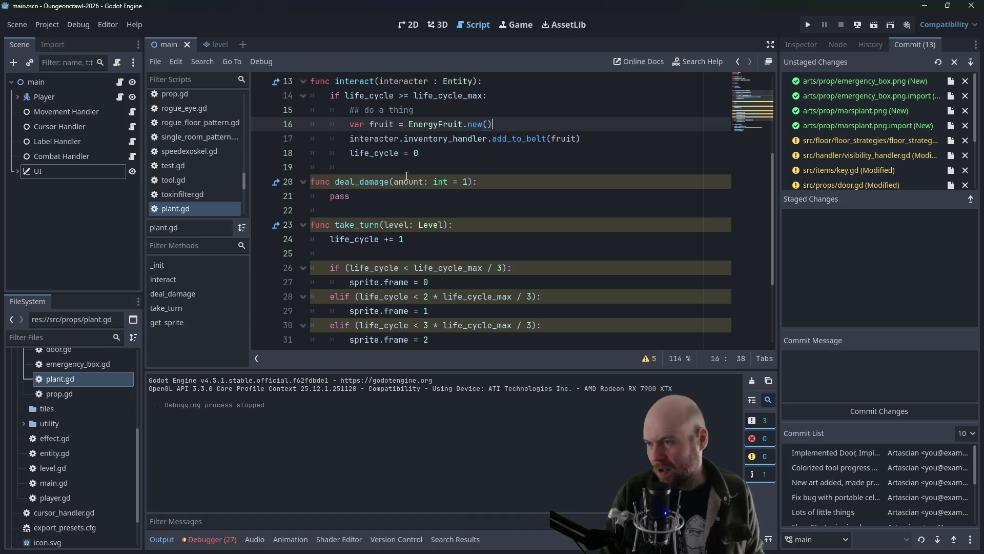
scroll(545, 190, "up", 3)
scroll(123, 427, "down", 3)
scroll(117, 427, "up", 1)
left_click(494, 111)
left_click(498, 153)
key("Down")
key("Down")
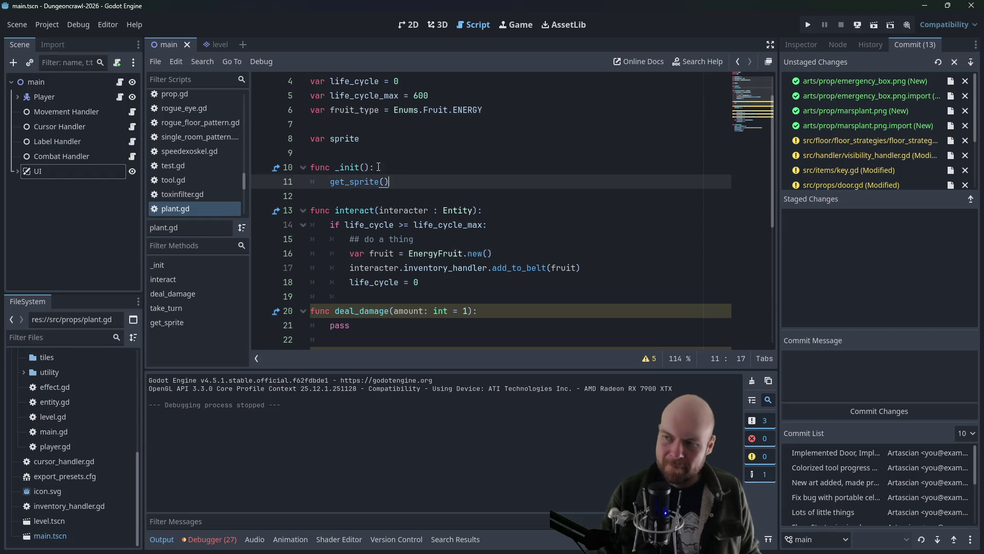
left_click(364, 167)
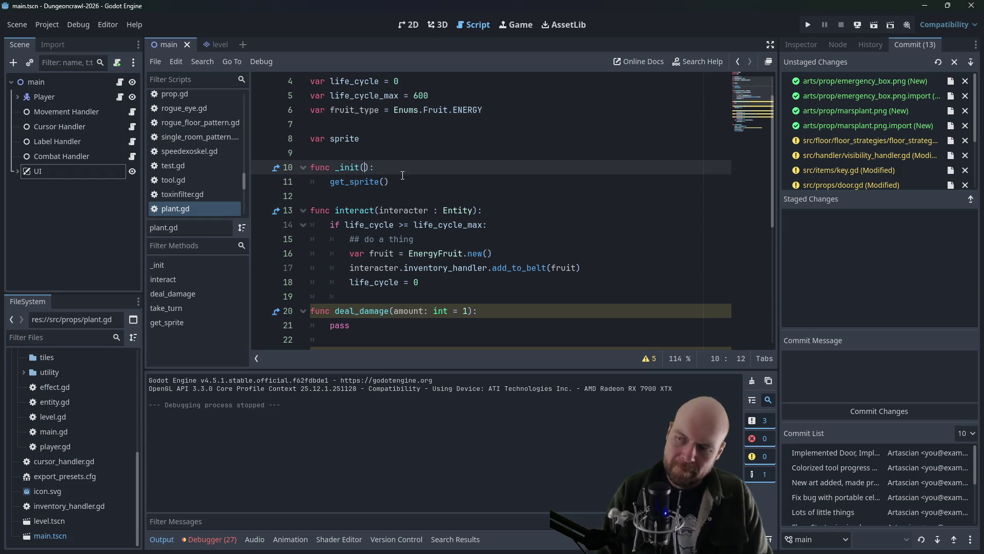
type("fruit : i")
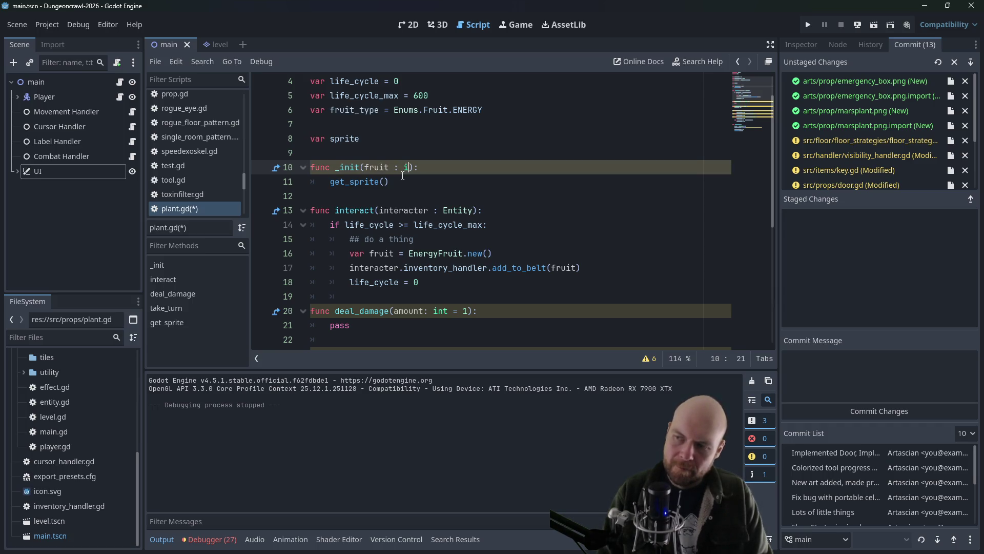
type("nt=")
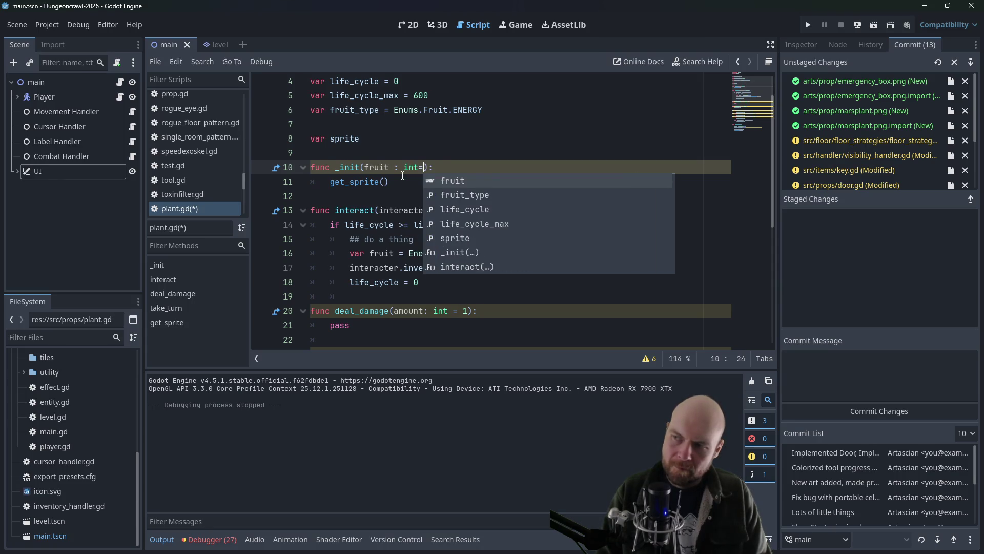
type("Enums.Fruit.")
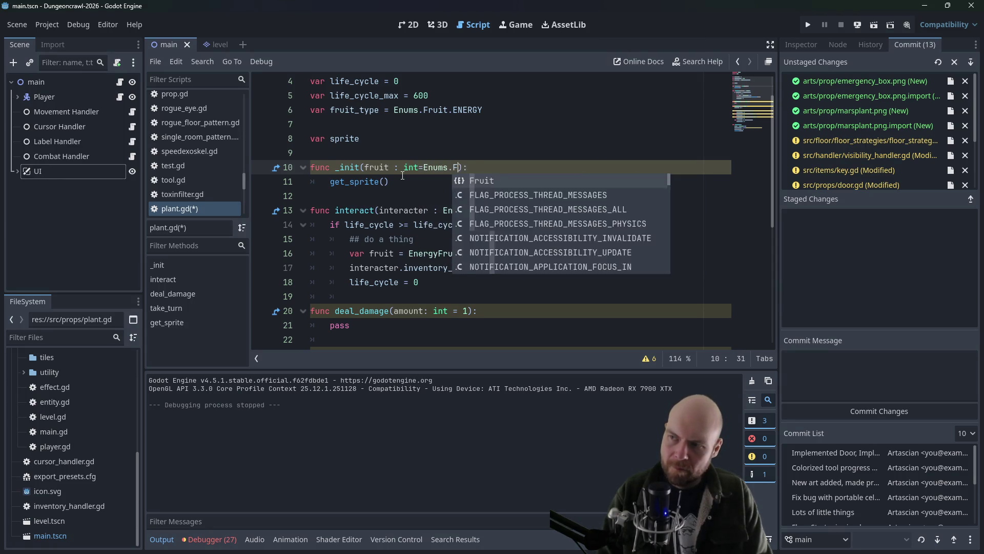
type("ENERGY")
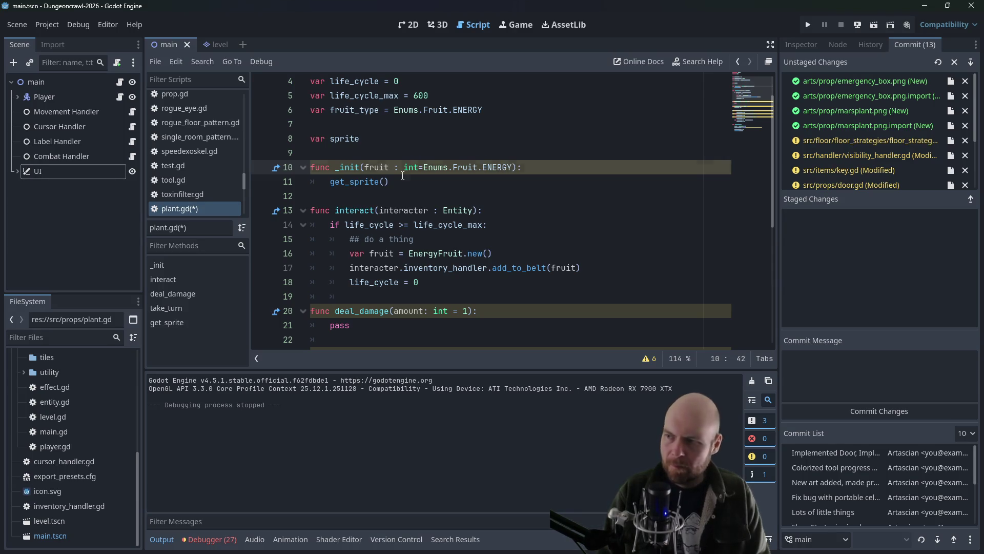
Step: Assign fruit_type = fruit in _init and remove fruit_type's default value
key("Down")
key("Return")
type("_type = fruit")
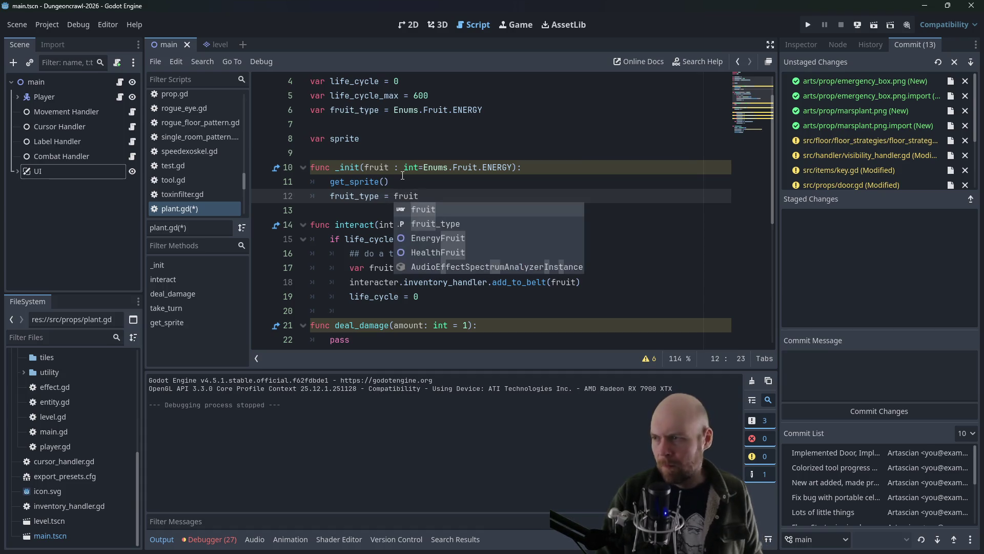
left_click_drag(384, 109, 486, 109)
key("BackSpace")
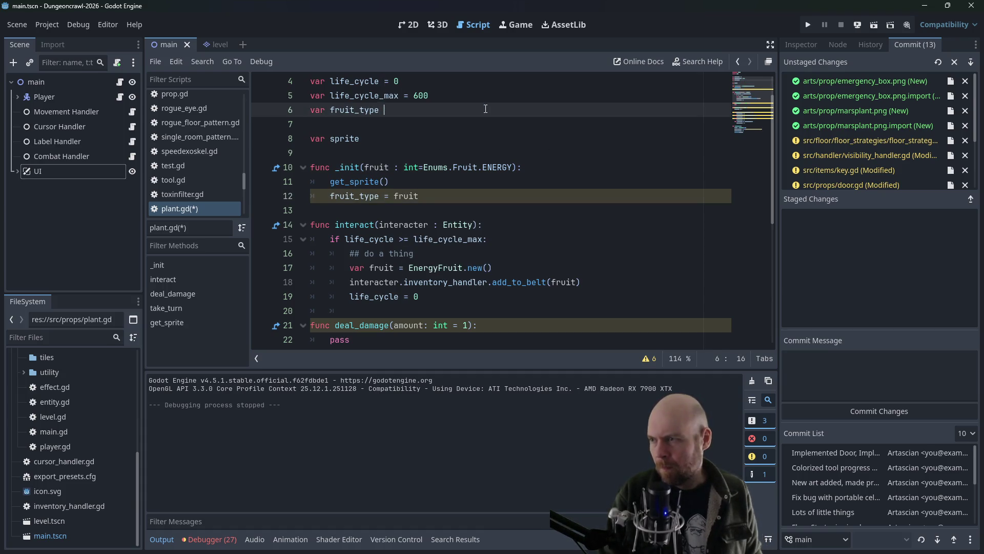
left_click(500, 209)
left_click(380, 296)
left_click(415, 253)
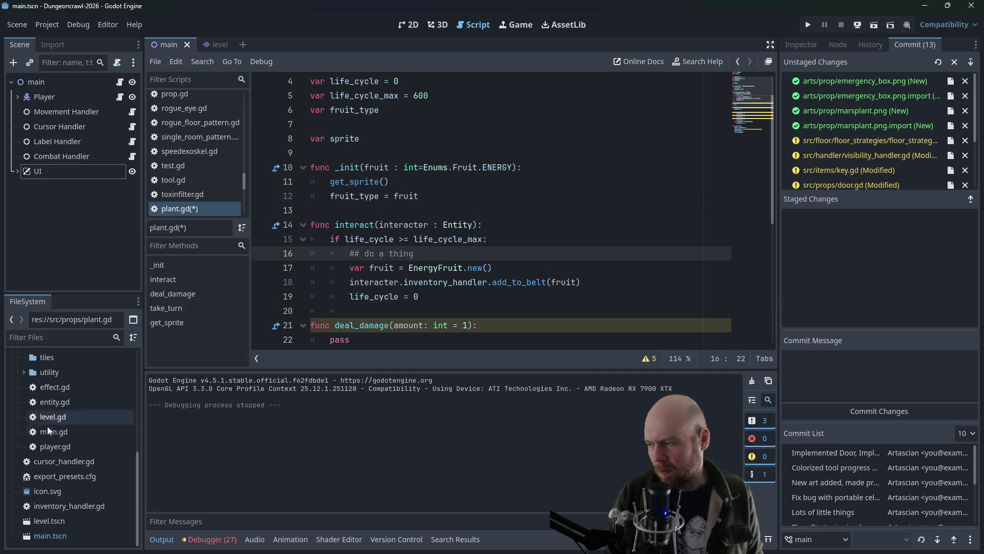
left_click(616, 278)
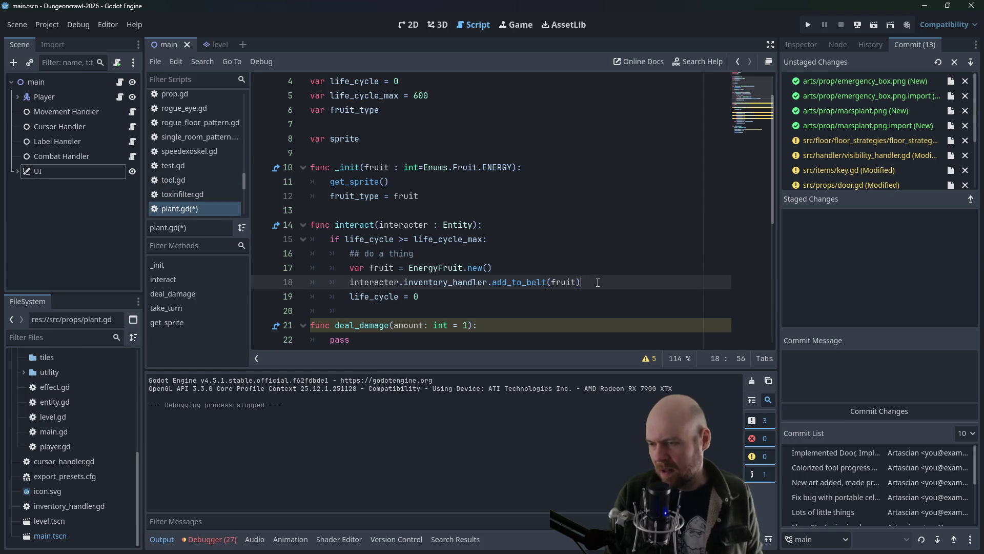
Step: After add_to_belt, call label_handler.set_message("You picked energy fruit from the Martian tree.") via interacter.get_parent()
key("Return")
type("p")
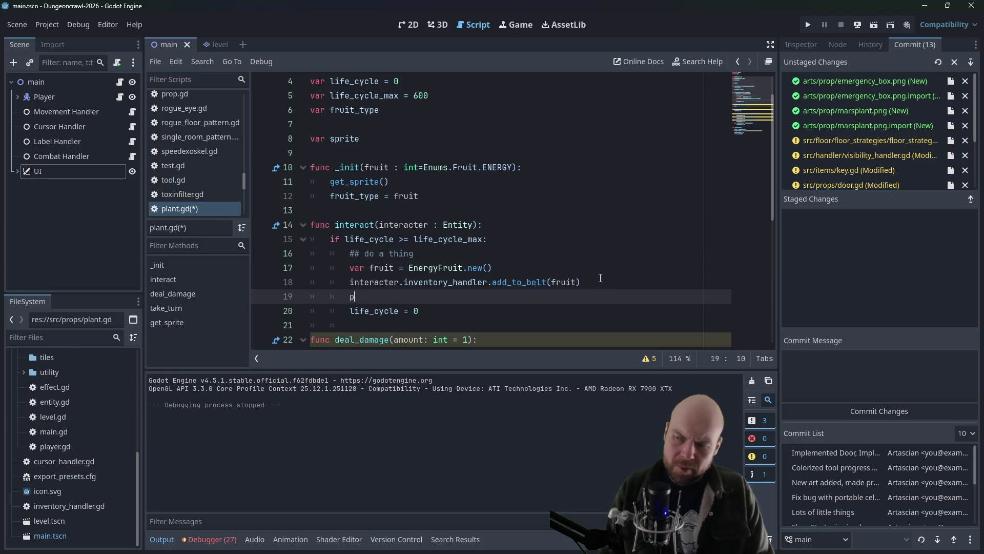
key("BackSpace")
type("get_")
key("BackSpace")
key("BackSpace")
key("BackSpace")
type("interact")
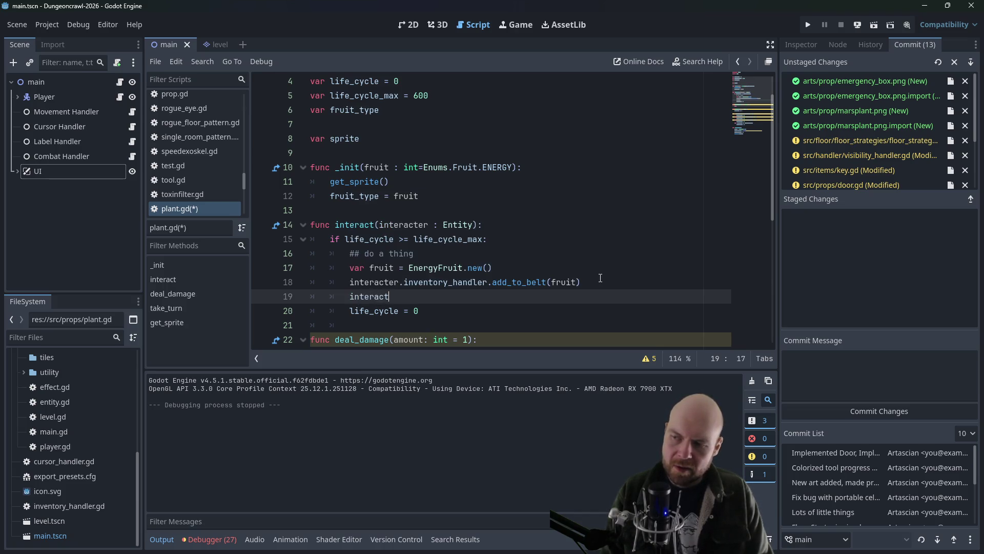
type("er.")
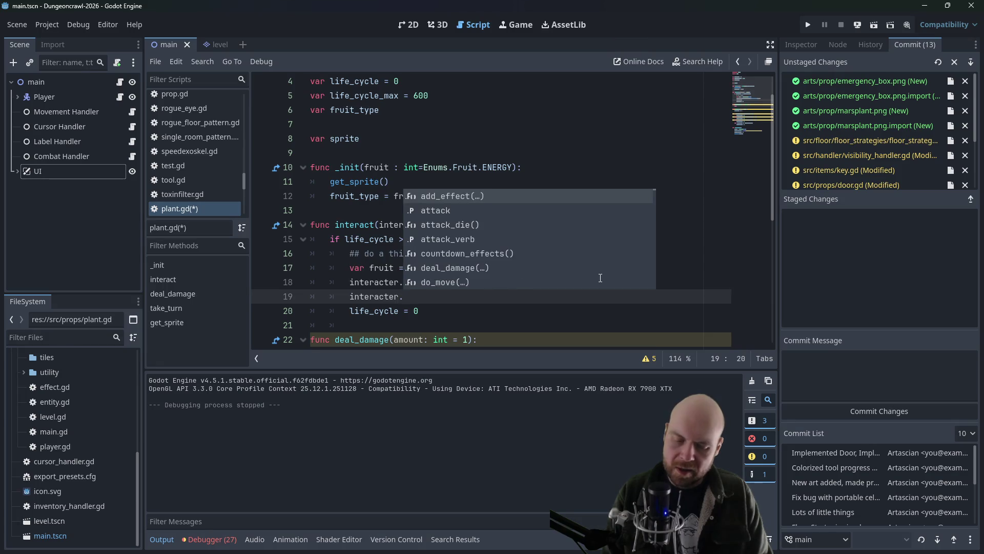
type("geet")
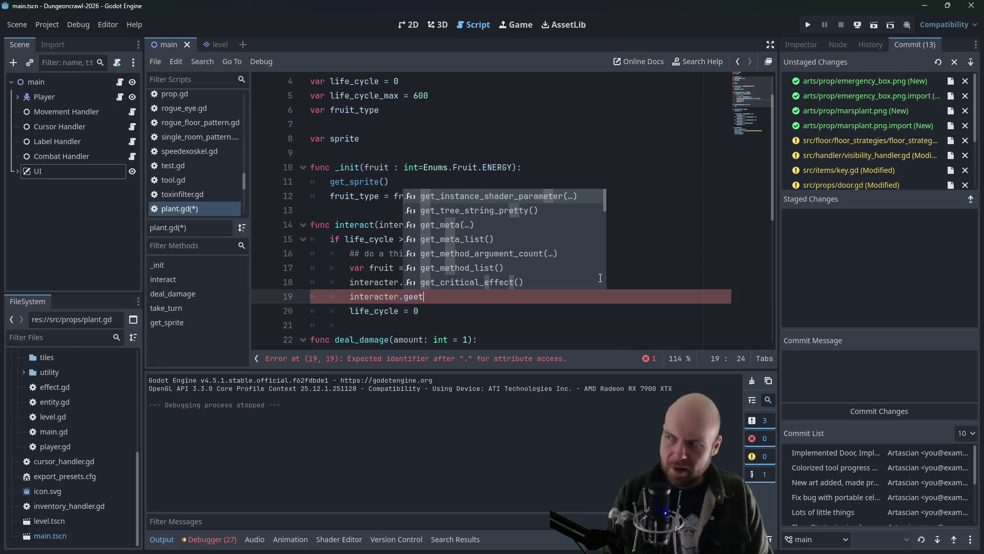
type("_parent().label")
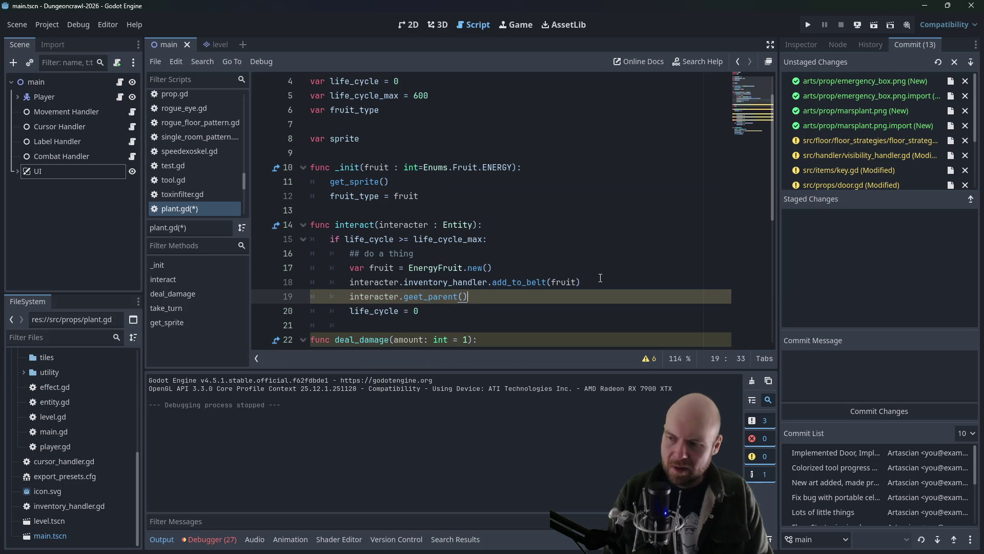
type("_handler")
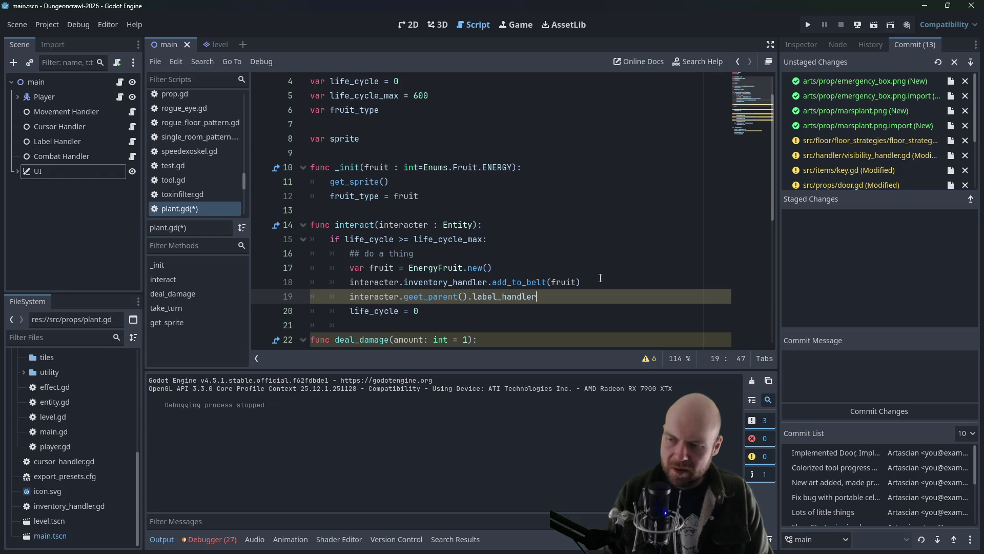
type(".set_message(\"You got t")
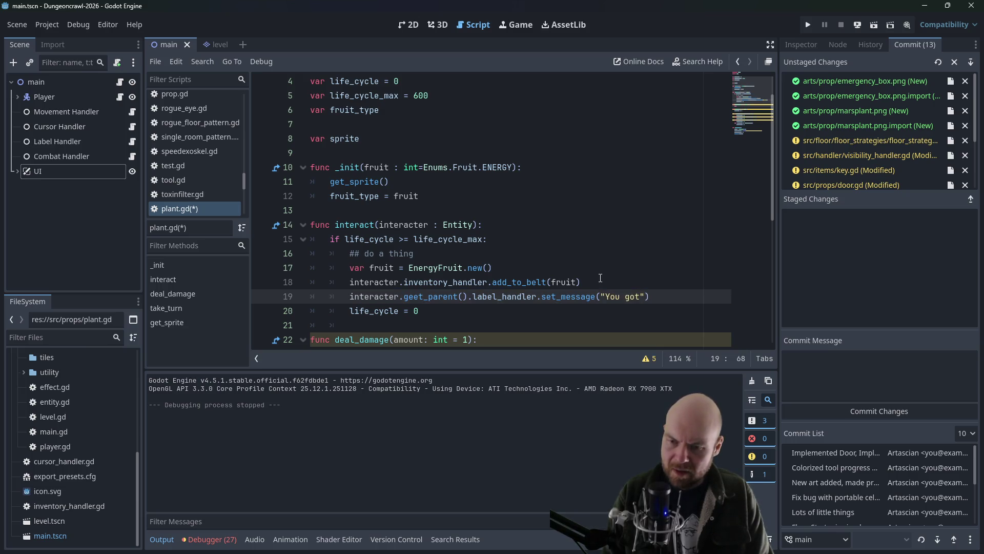
type("he")
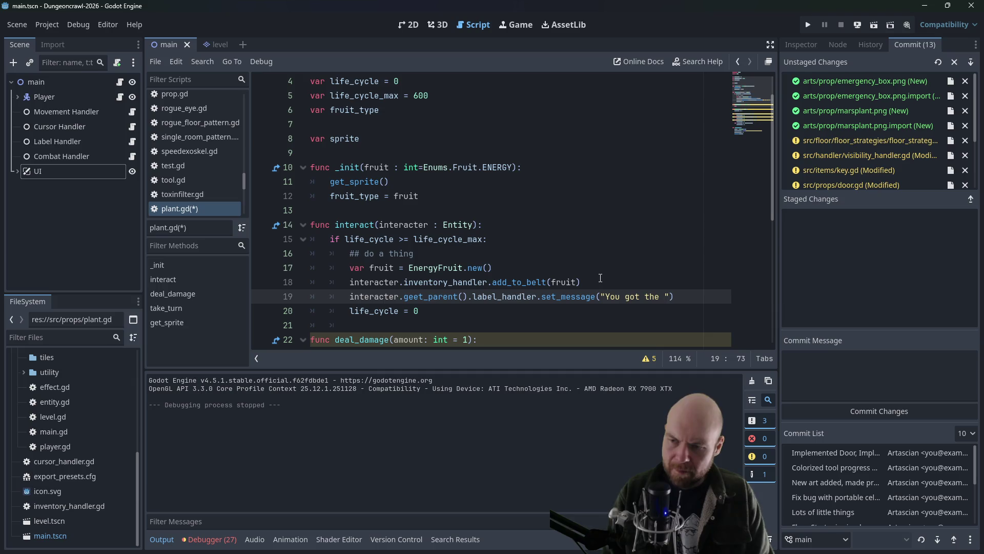
key("BackSpace")
key("BackSpace")
key("BackSpace")
type("picked energy")
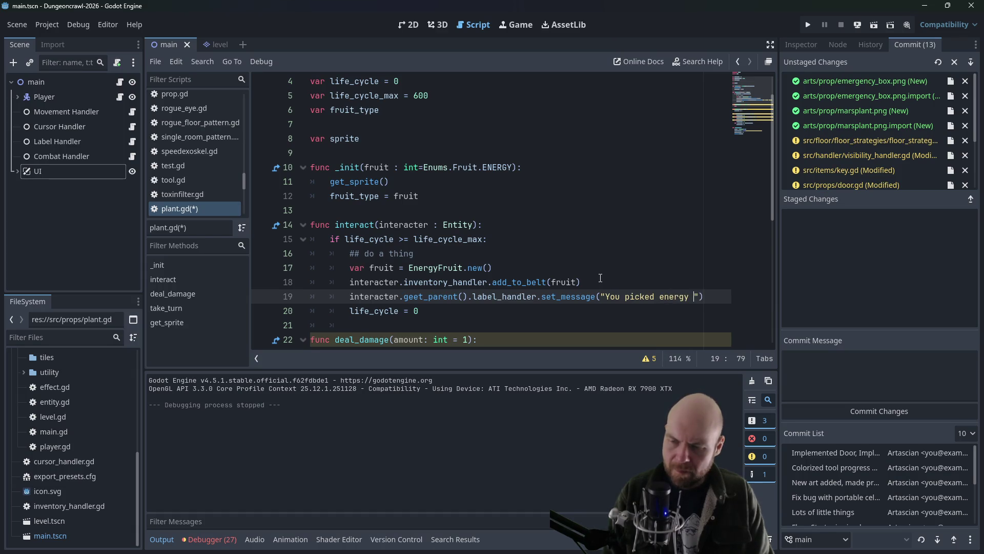
type(" fruit from the ")
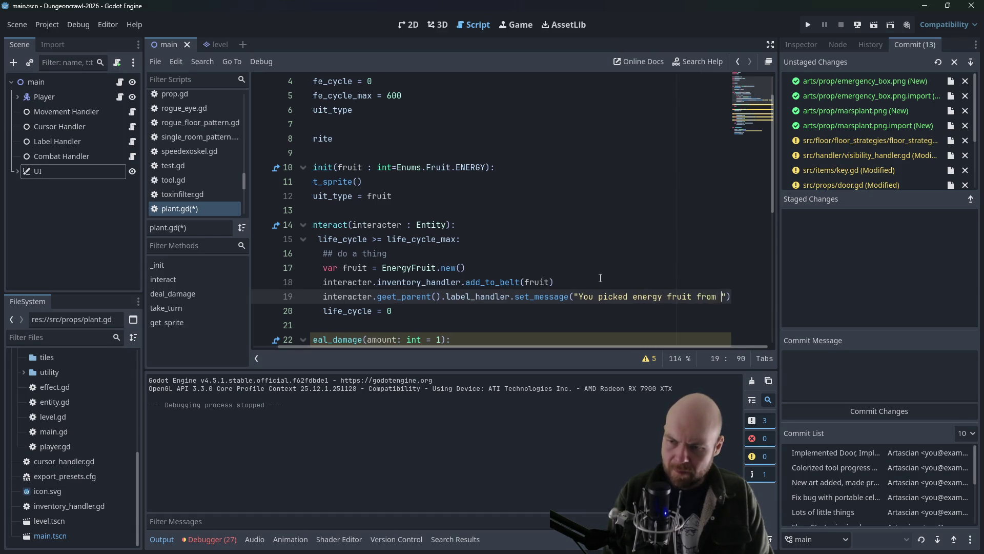
type("tree")
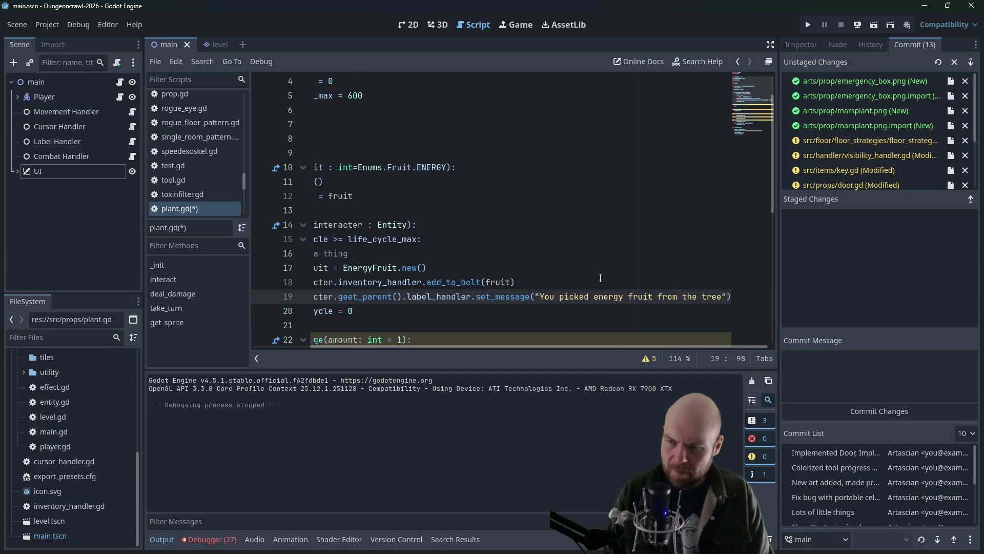
type(".")
key("ctrl+Left")
type("Martian")
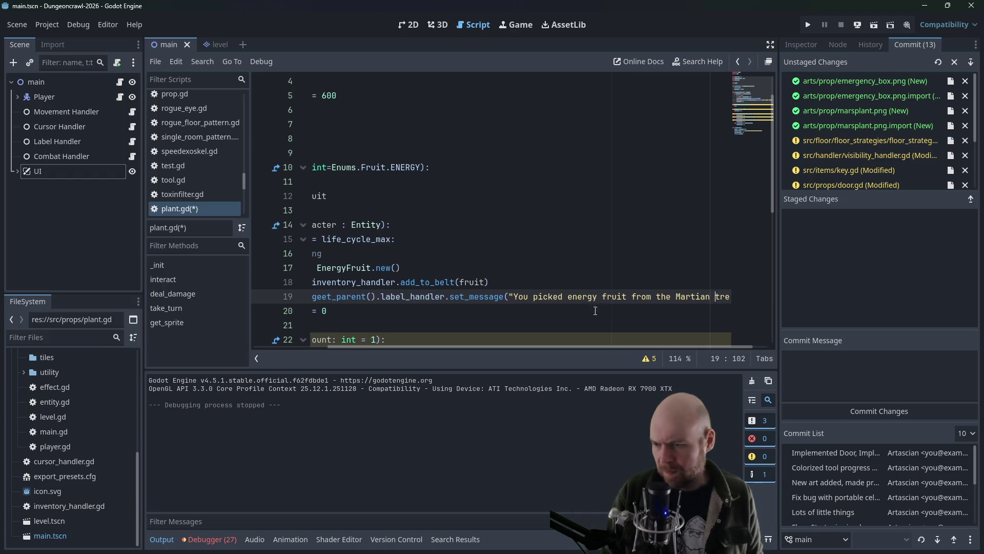
left_click_drag(582, 344, 434, 331)
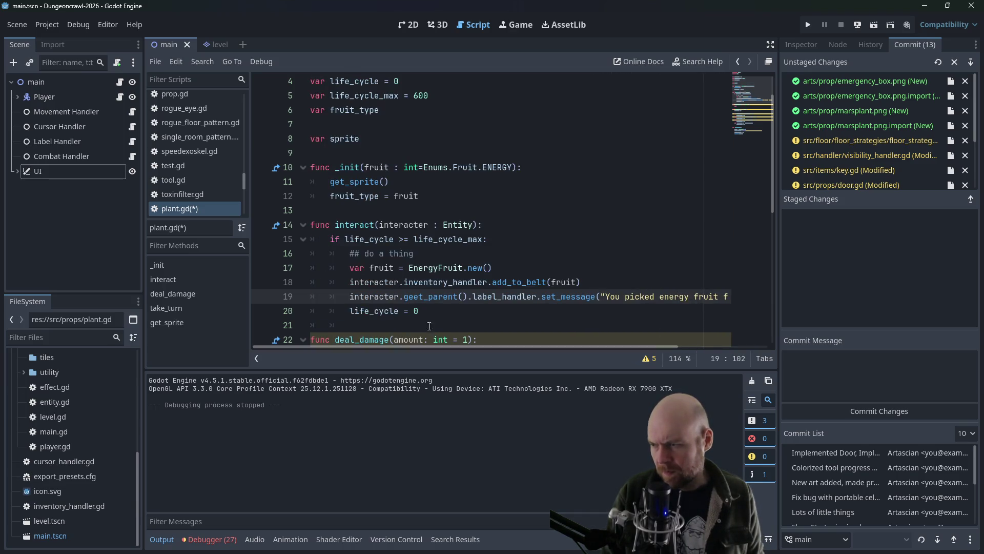
left_click(516, 257)
key("Down")
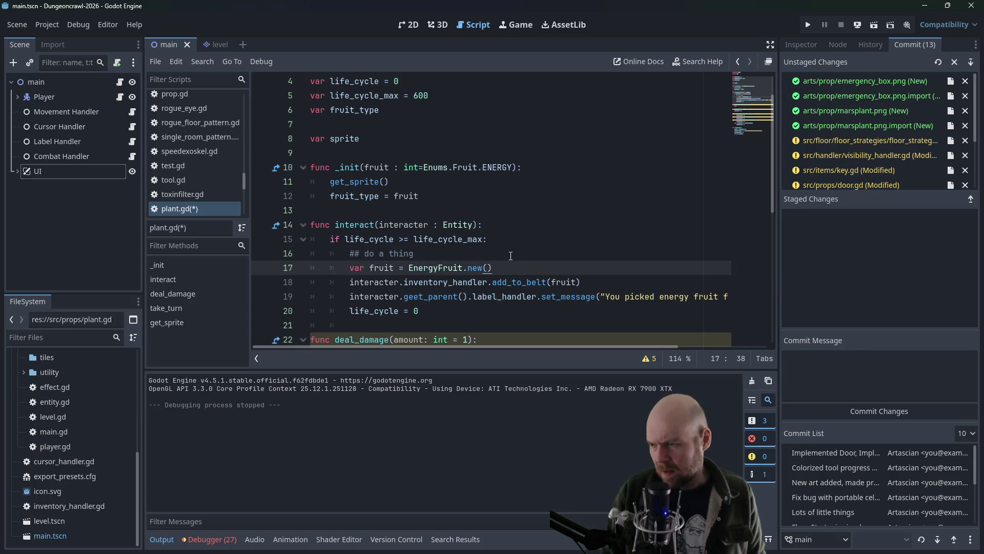
Step: Wrap the energy pick-up lines in 'if fruit_type == Enums.Fruit.ENERGY:'
key("Up")
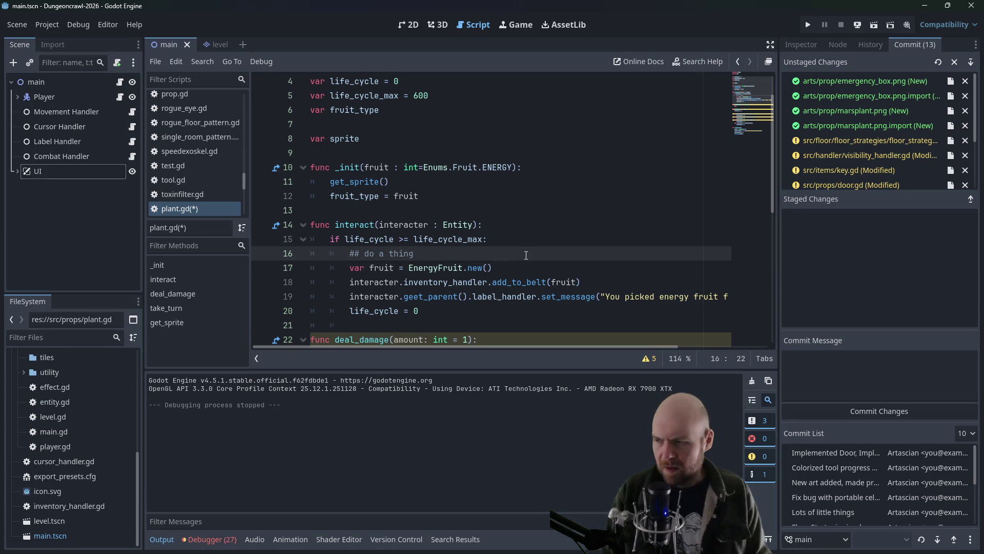
key("Return")
type("if")
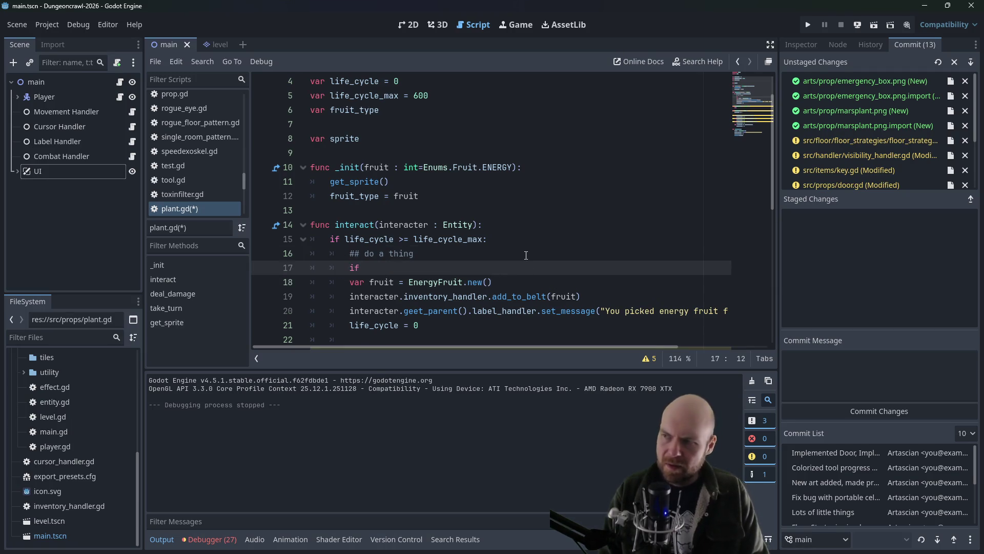
type(" fruit_type =")
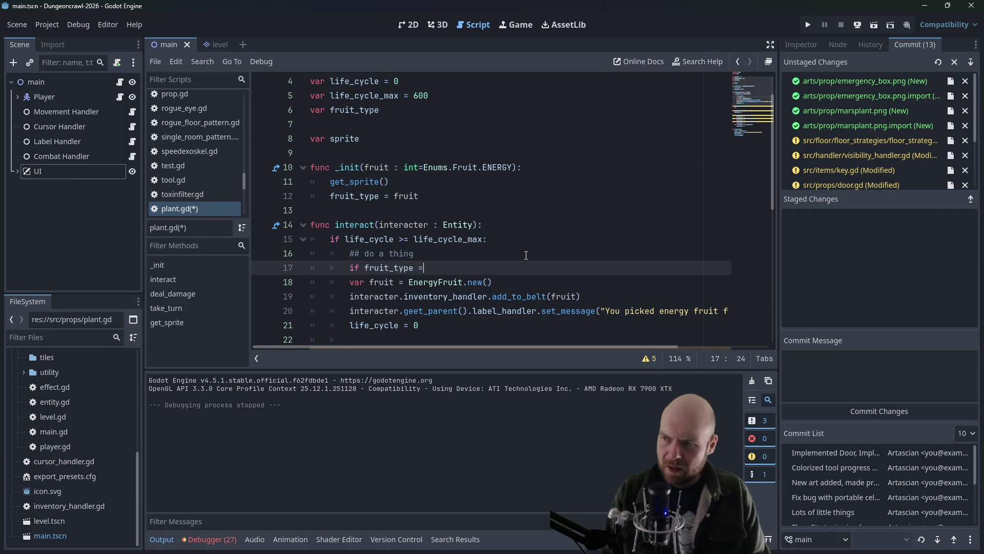
type("= Enums.")
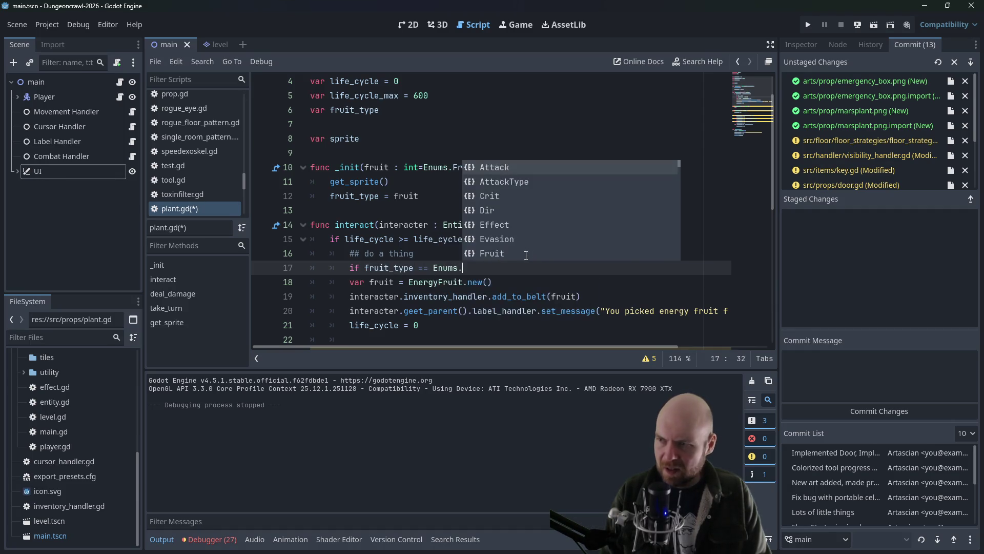
type("Fruit.E")
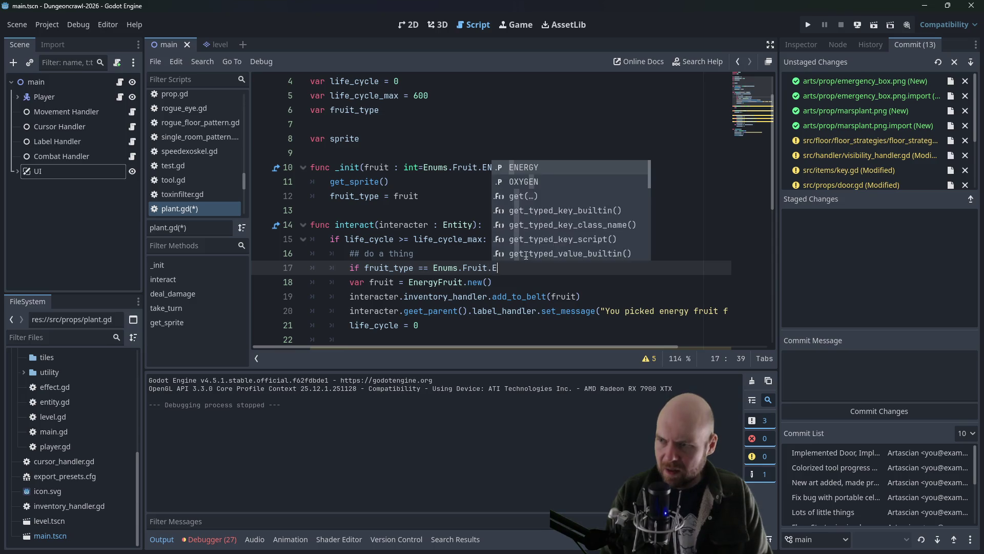
type("NERGY:")
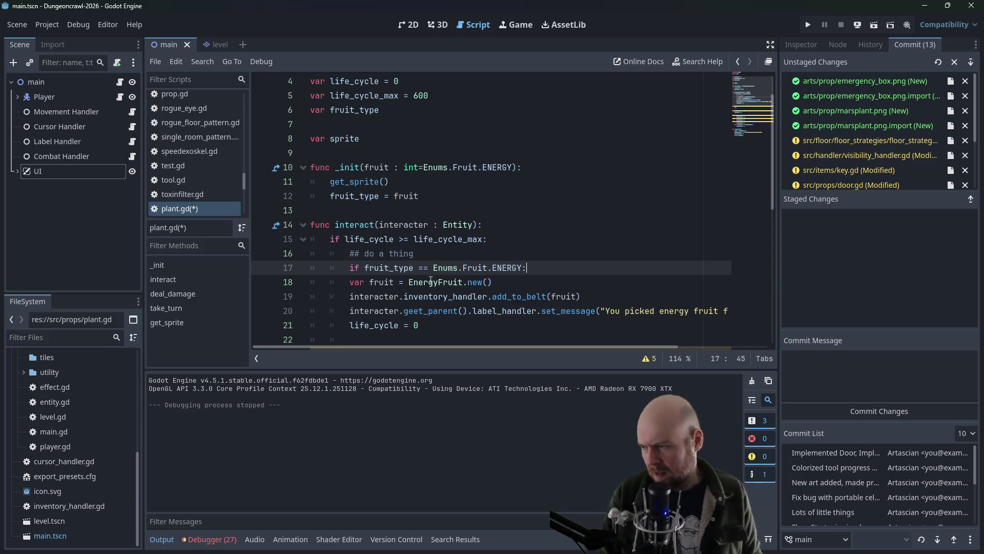
left_click(349, 282)
key("Tab")
left_click(348, 297)
key("Tab")
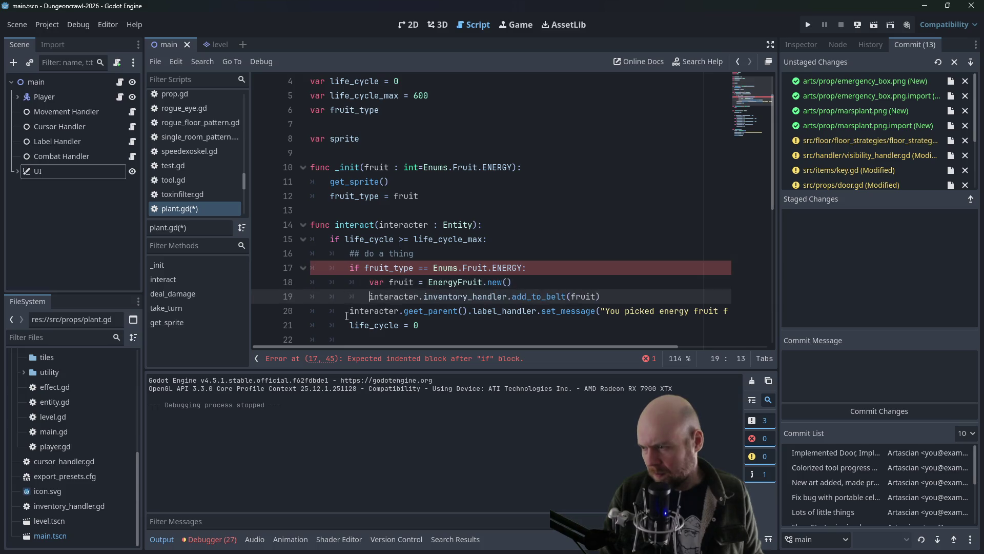
left_click(347, 311)
key("Tab")
Step: Add an 'elif fruit_Type == Enums.Fruit.OXYGEN:' line after the energy branch
left_click(342, 325)
key("Return")
key("Up")
type("frui")
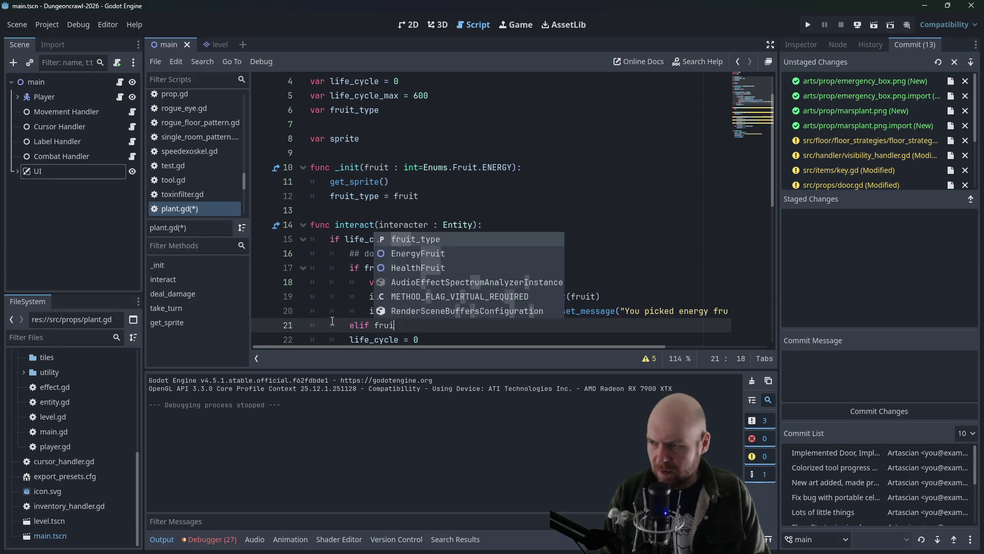
type("t_Type == Enu")
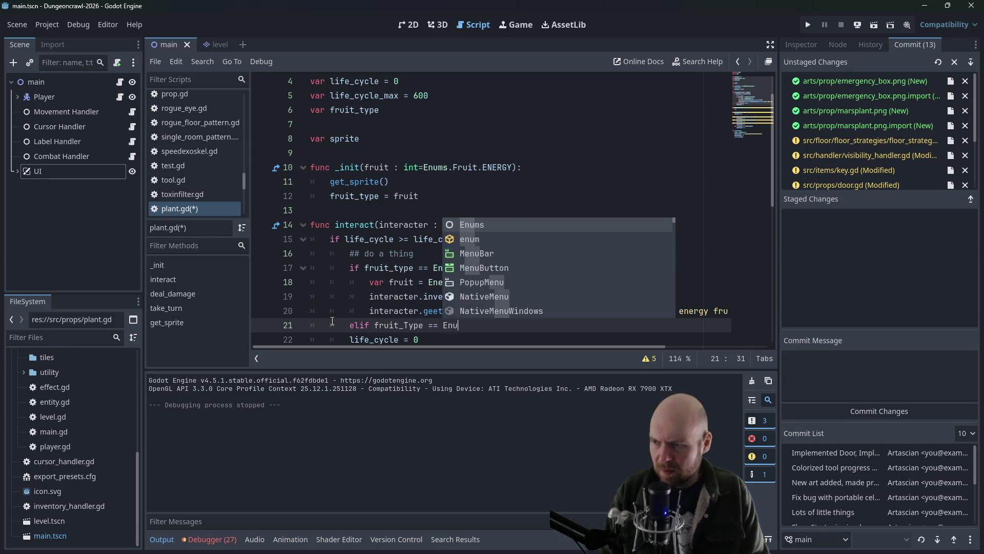
type("ms.Fruit.")
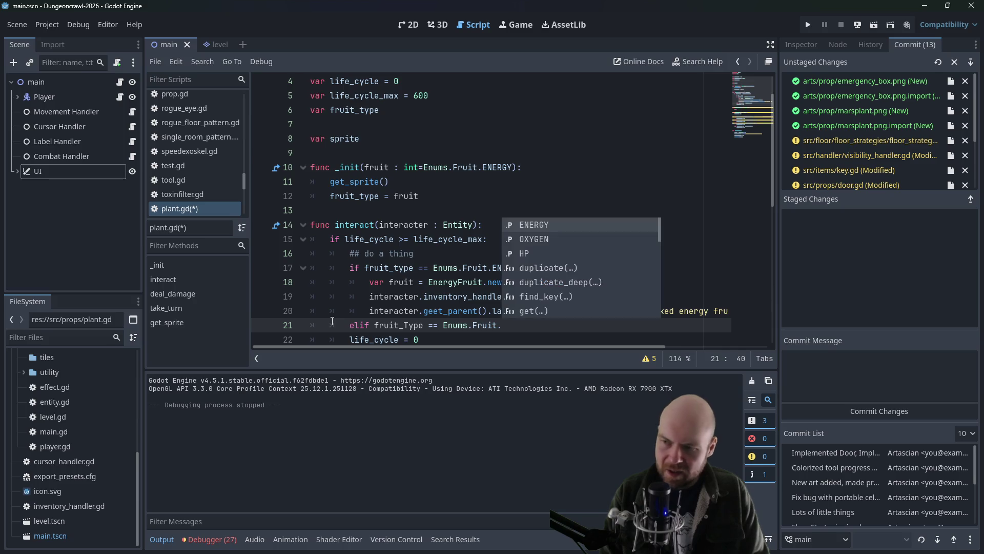
type("OXYGEN")
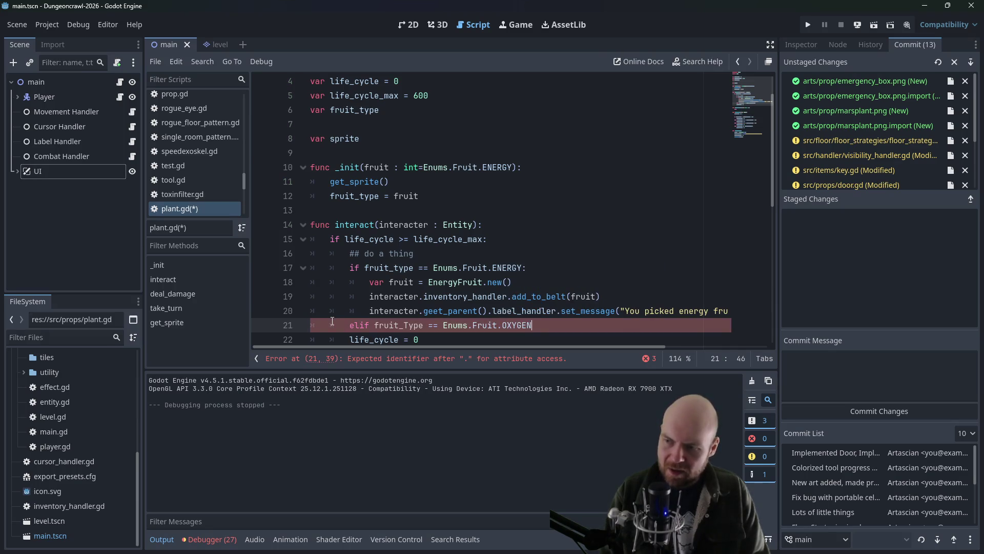
type(":")
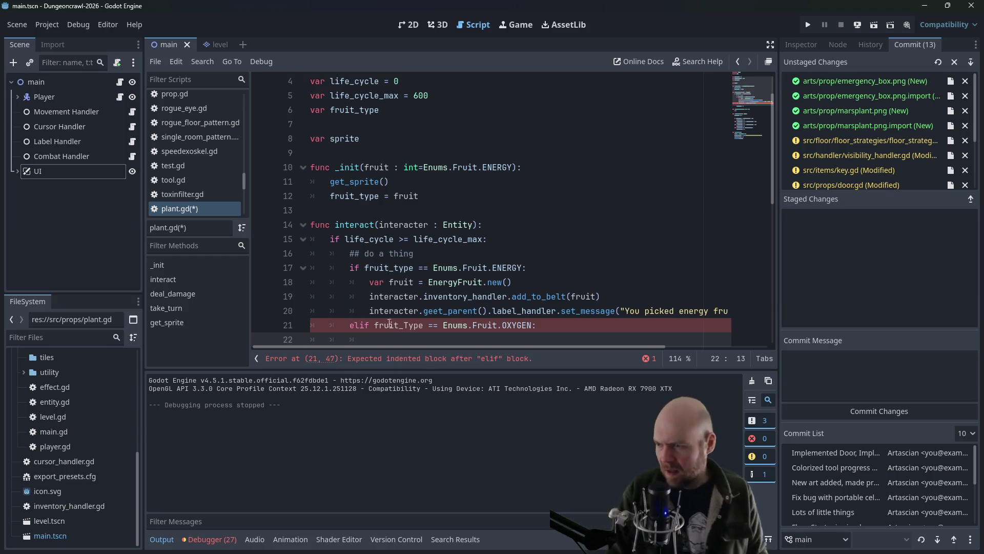
key("Return")
Step: Paste the three energy pick-up lines under the elif and start replacing Energy in the class name
left_click_drag(380, 239, 450, 292)
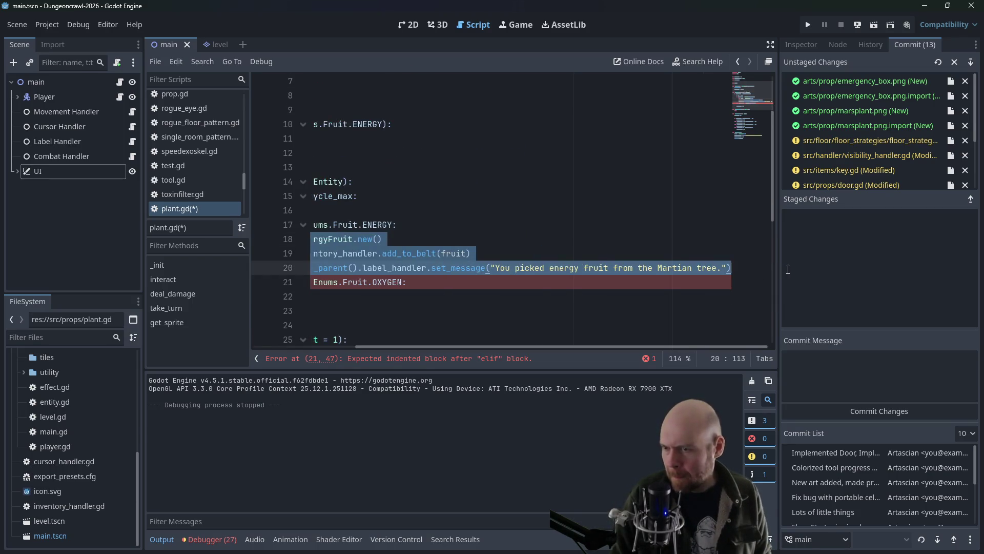
left_click(412, 298)
key("ctrl+v")
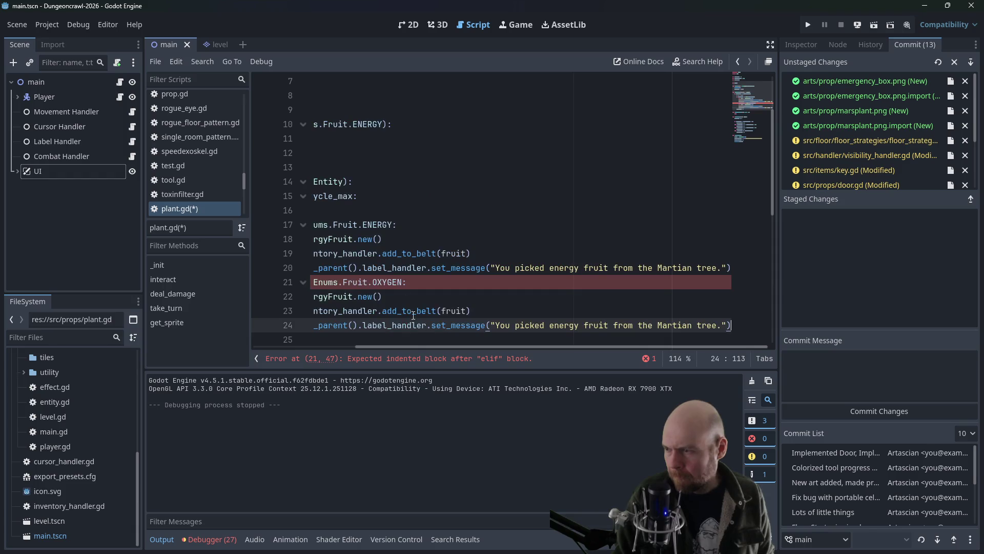
left_click_drag(359, 348, 323, 350)
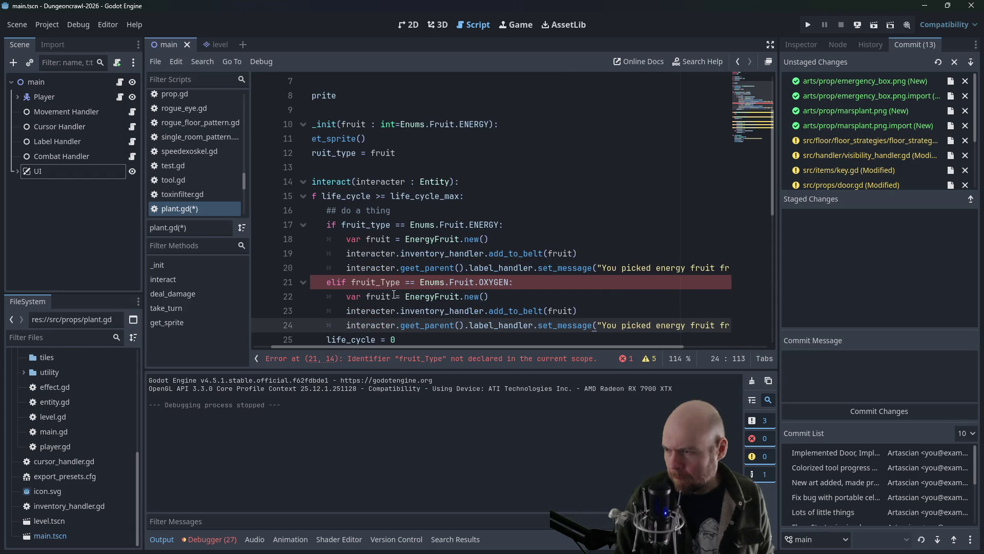
left_click_drag(406, 297, 434, 296)
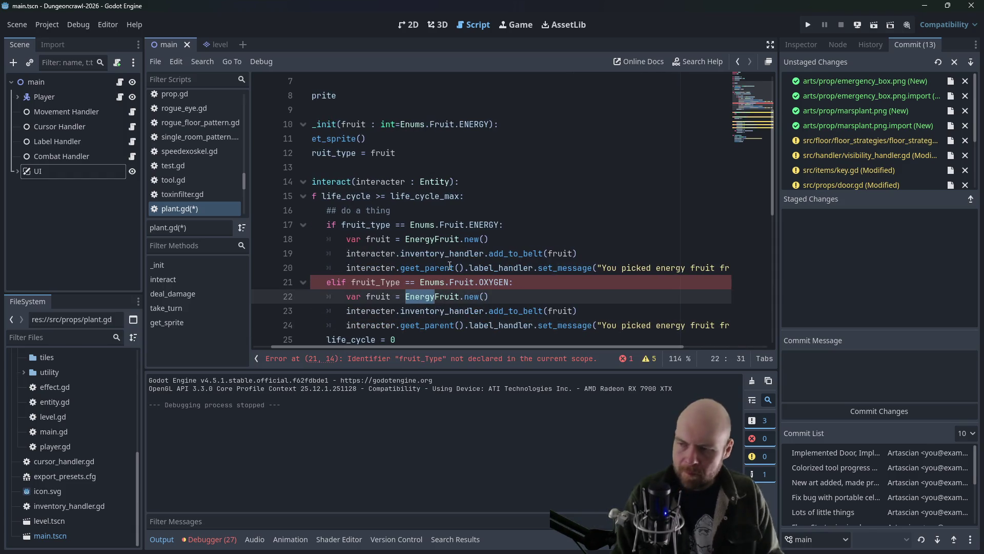
type("Oxy")
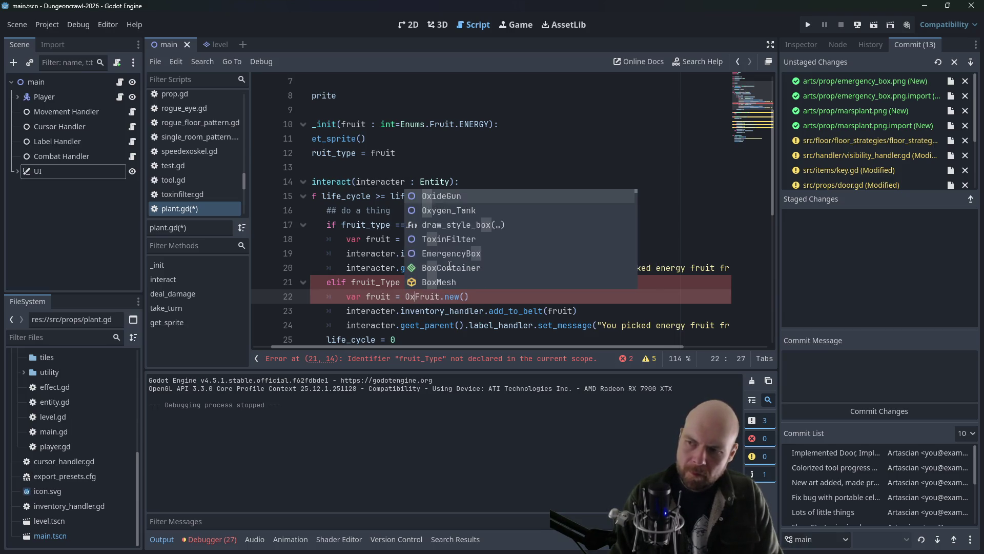
key("BackSpace")
key("BackSpace")
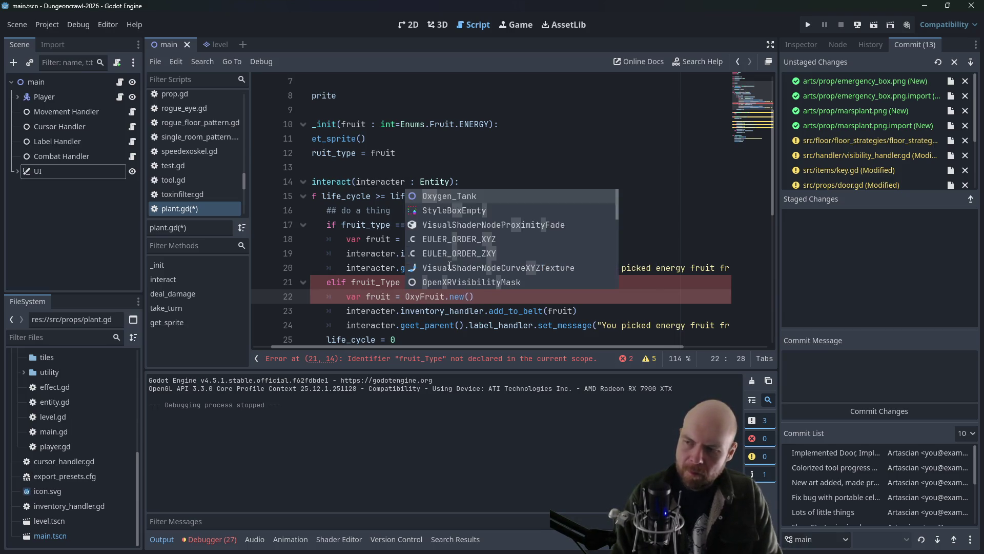
type("2")
key("BackSpace")
key("BackSpace")
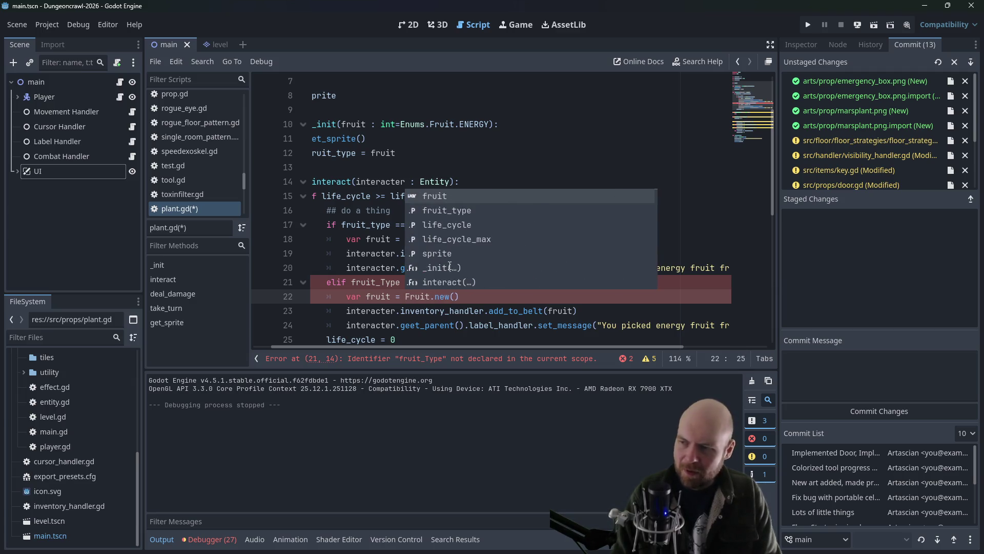
scroll(75, 431, "up", 5)
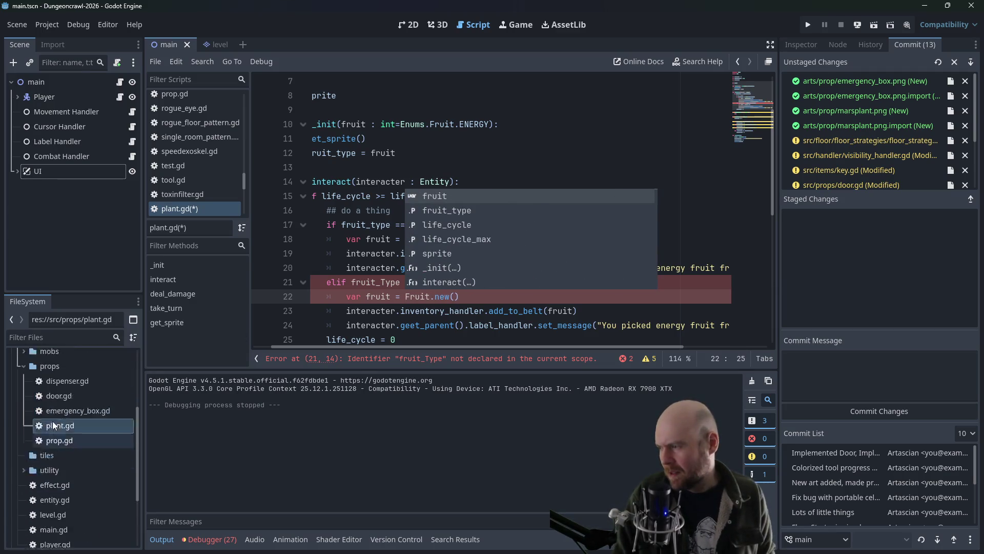
Step: Expand the items/consumable folders and make line 22 create OxygenFruit.new()
left_click(24, 440)
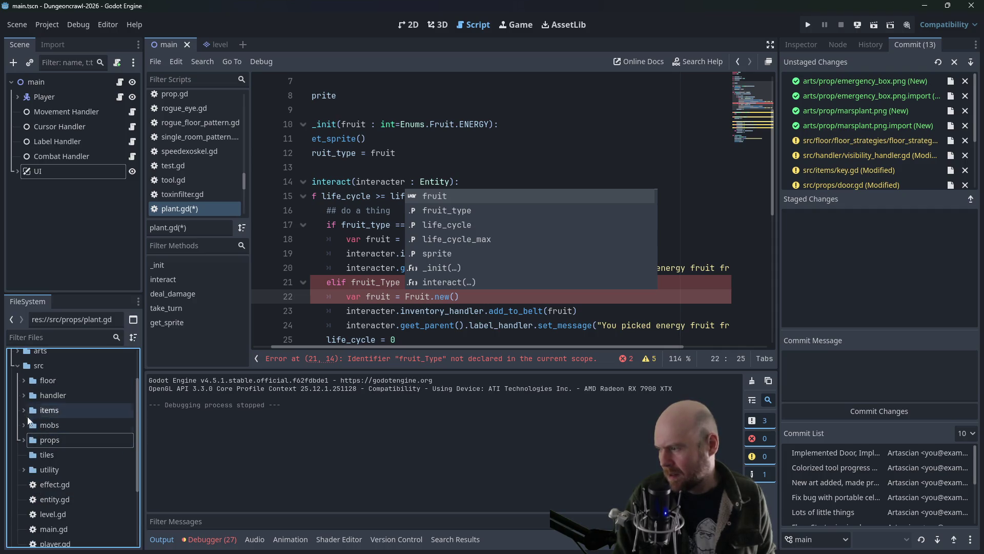
left_click(24, 411)
left_click(30, 423)
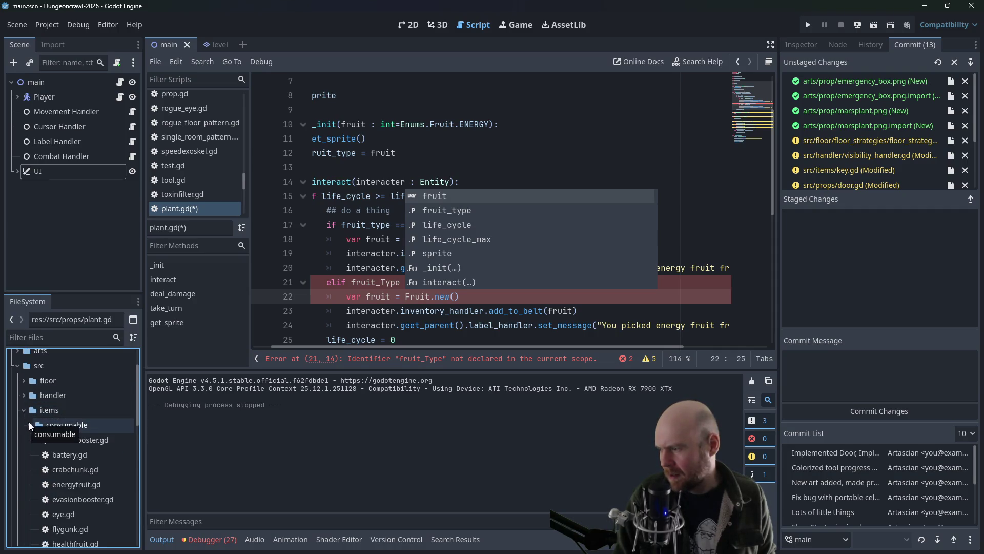
scroll(45, 443, "down", 3)
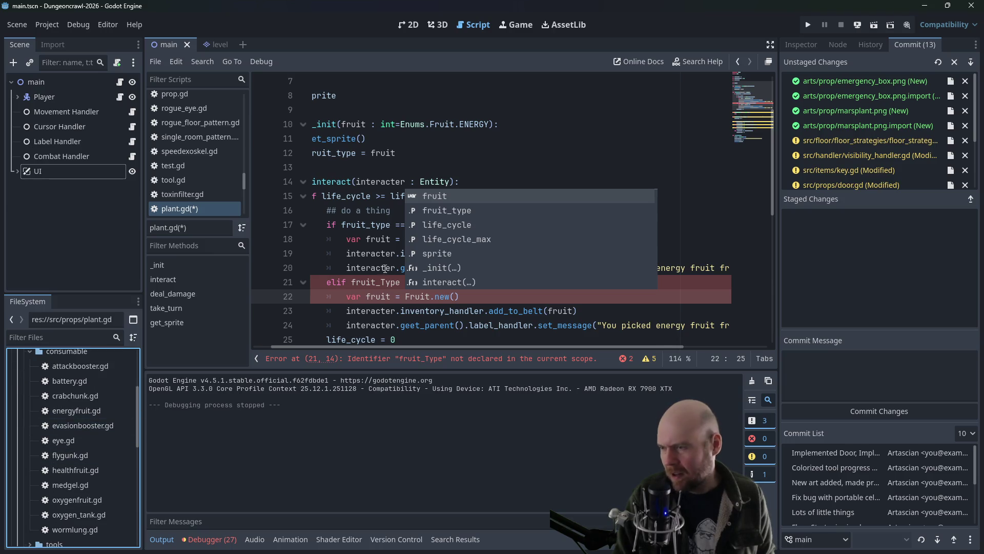
left_click(350, 297)
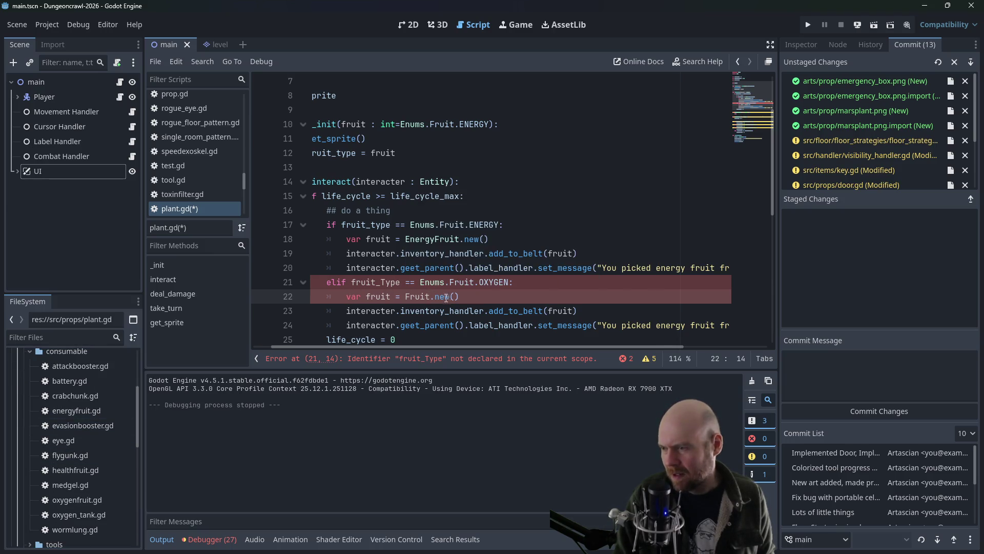
left_click(405, 296)
type("Oxygen")
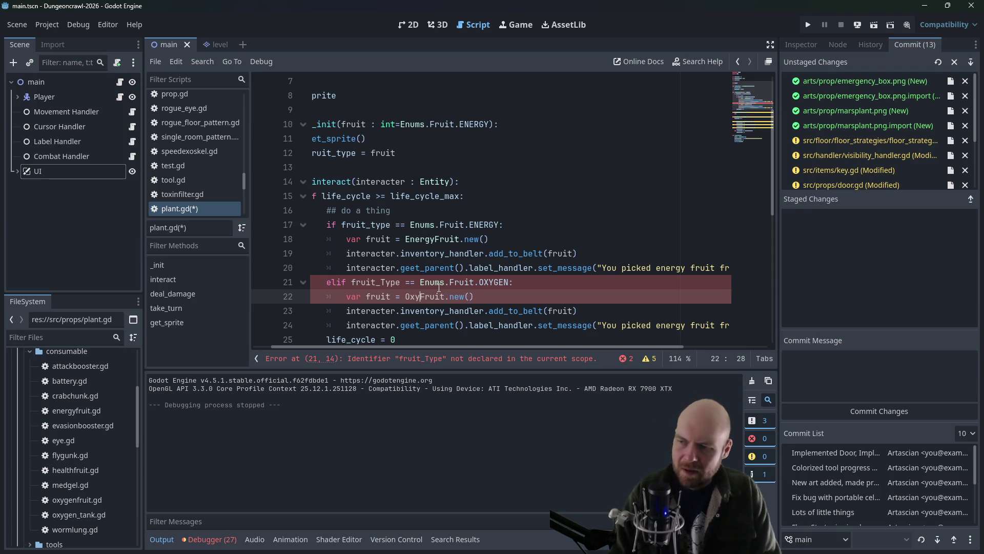
Step: Correct fruit_Type to fruit_type and open oxygenfruit.gd
left_click(578, 311)
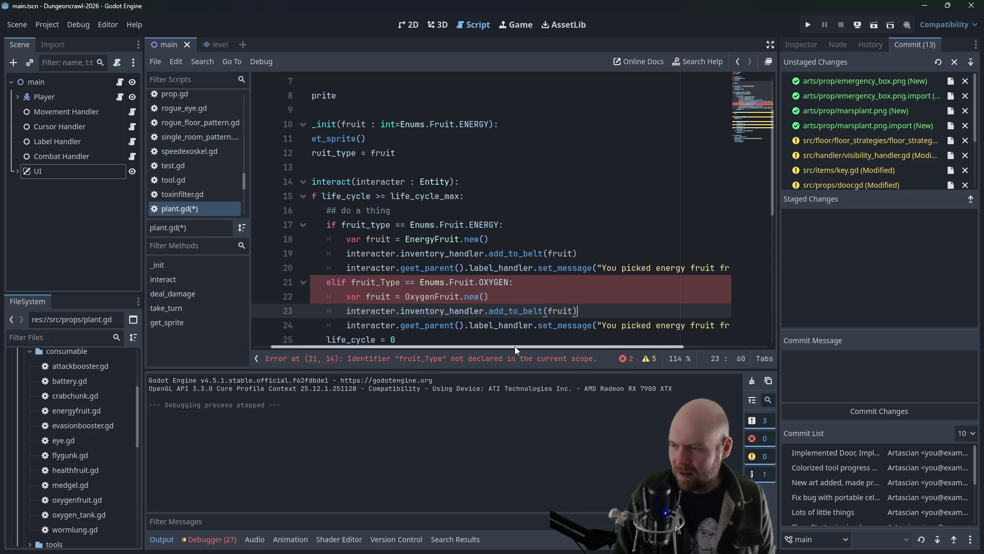
left_click(382, 281)
type("t")
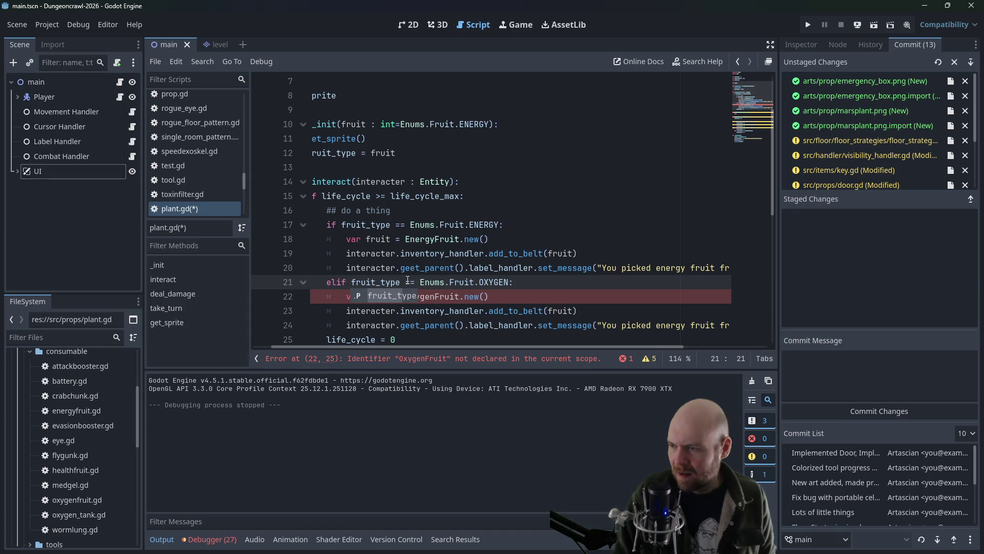
left_click(427, 296)
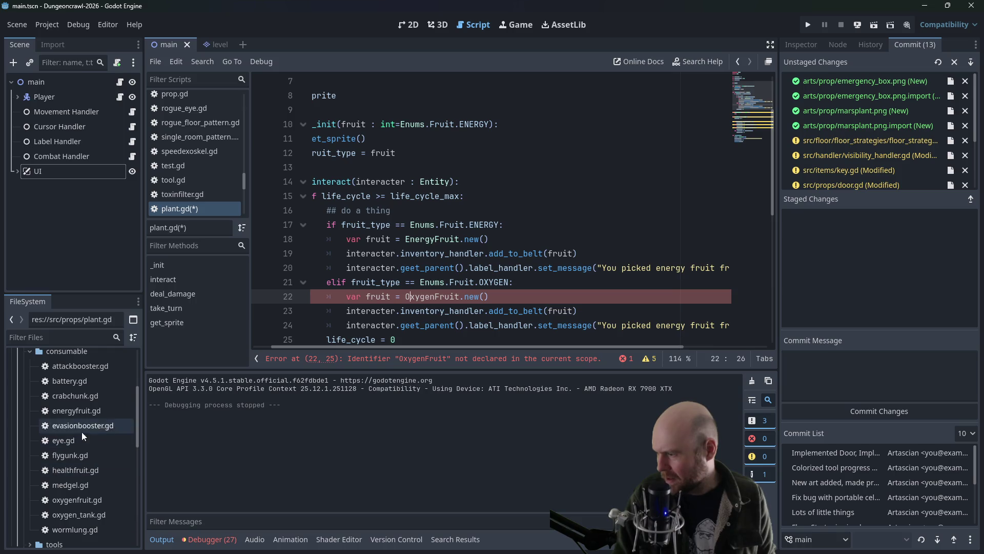
double_click(66, 500)
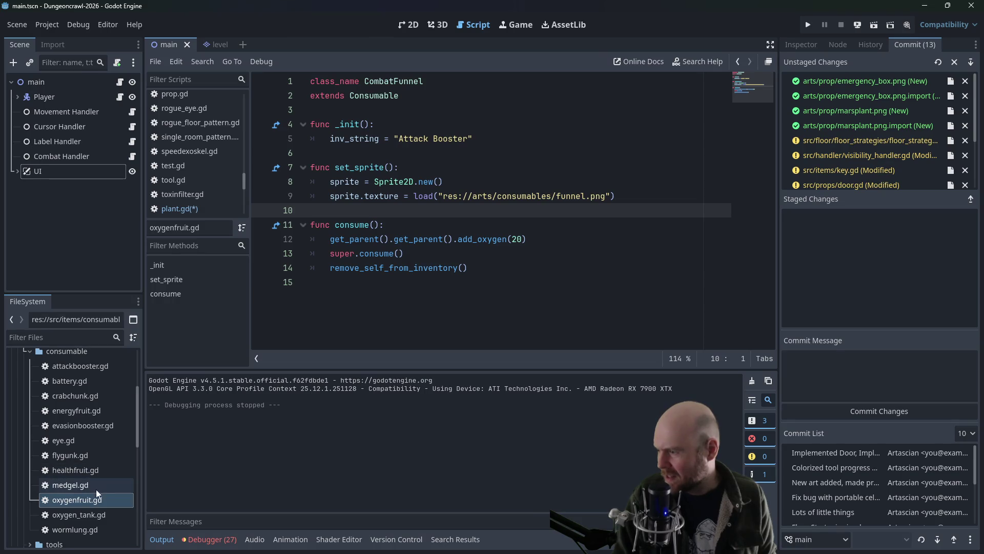
Step: Compare oxygenfruit.gd with the oxygen_tank.gd and attackbooster.gd scripts
left_click(394, 102)
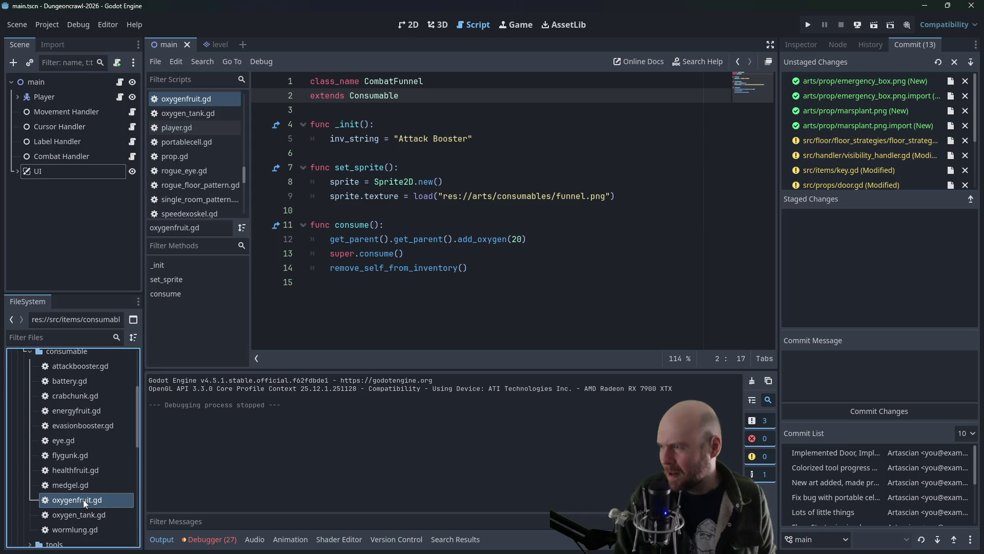
double_click(75, 515)
double_click(79, 502)
double_click(75, 517)
double_click(76, 503)
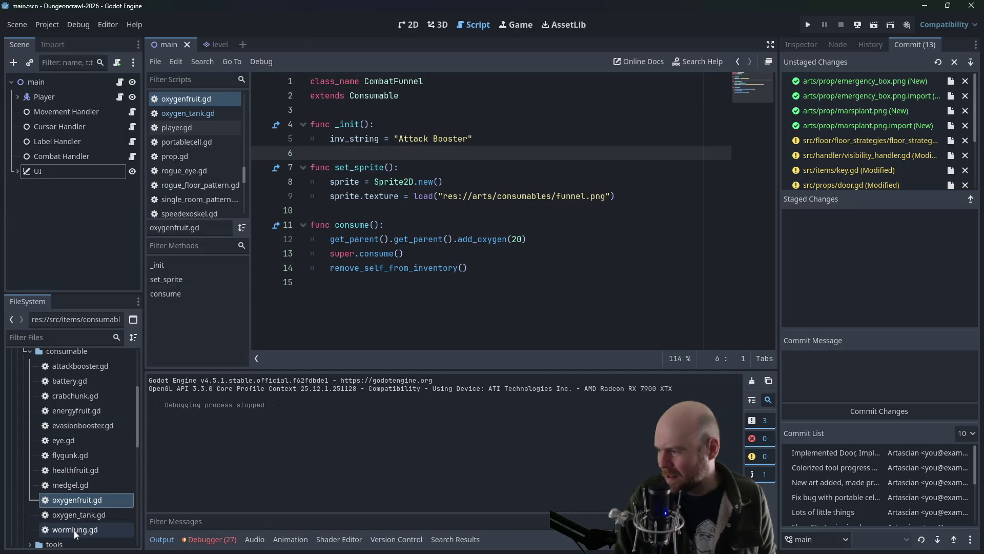
scroll(97, 436, "up", 1)
scroll(96, 430, "up", 1)
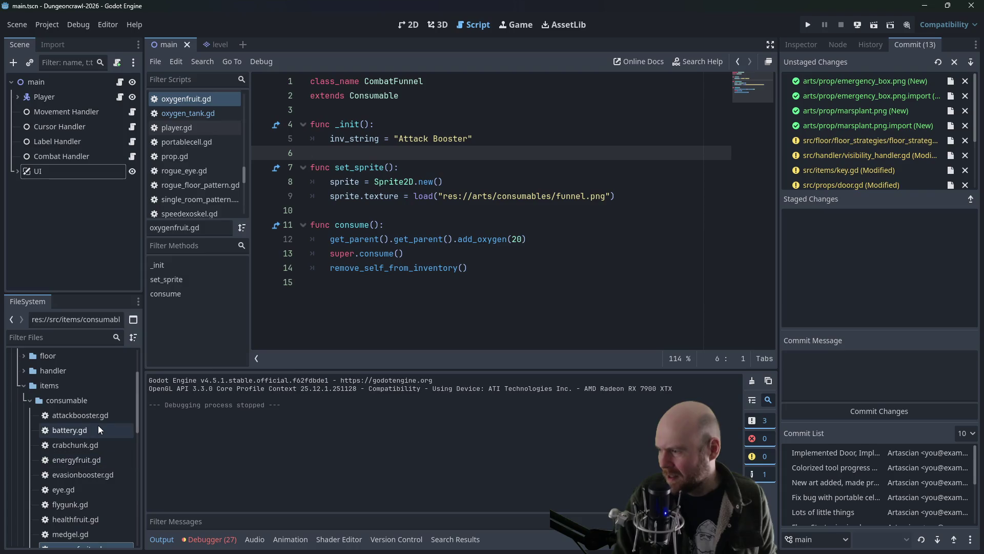
scroll(98, 425, "down", 1)
left_click(91, 393)
double_click(90, 392)
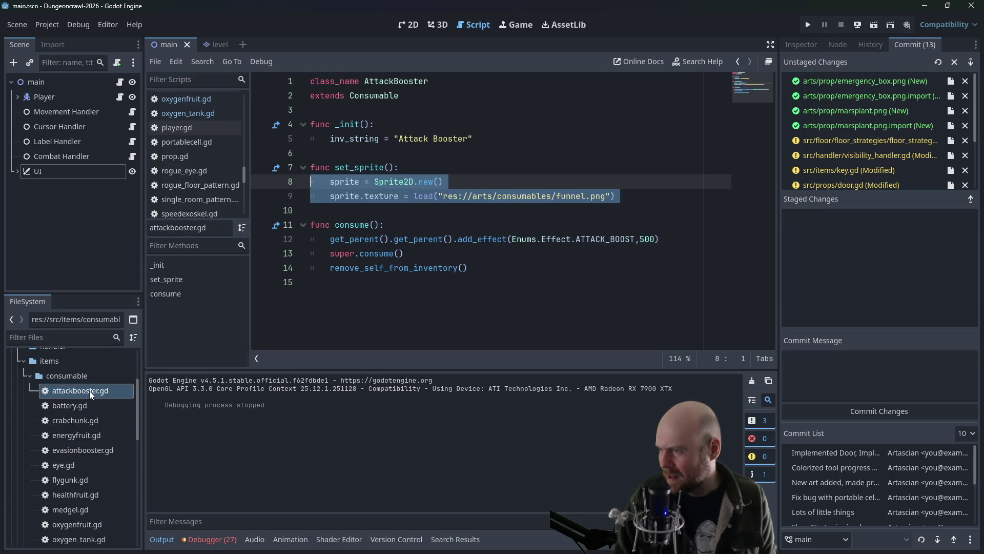
scroll(60, 471, "down", 1)
double_click(74, 500)
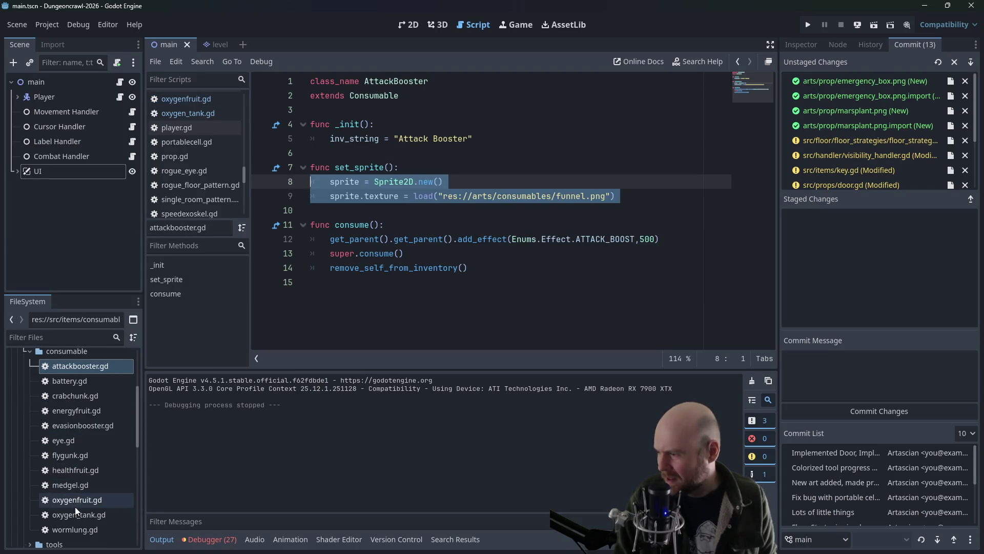
Step: Rename the class to OxygenFruit and its inventory name to 'Oxygen Fruit'
left_click(333, 195)
left_click_drag(365, 81, 431, 83)
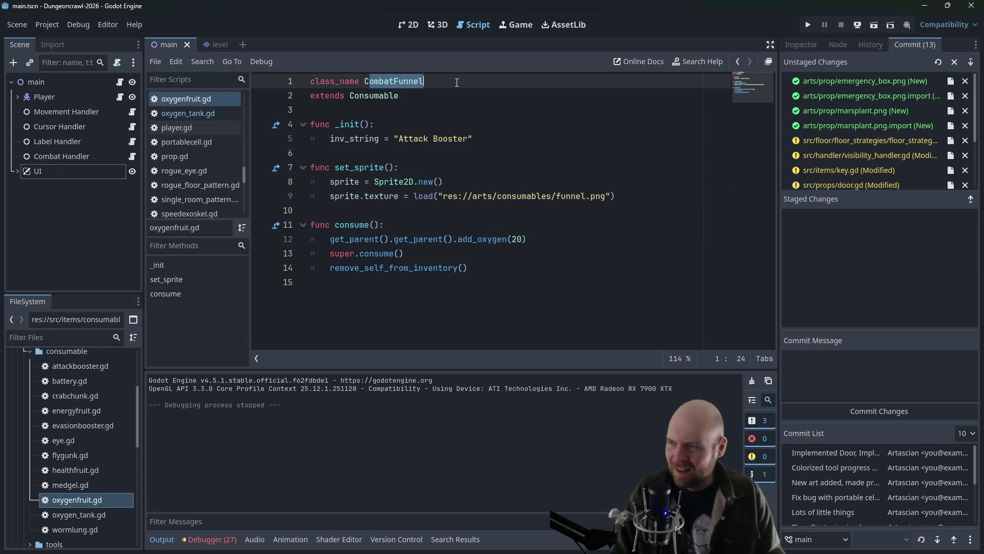
type("OxygenFrui")
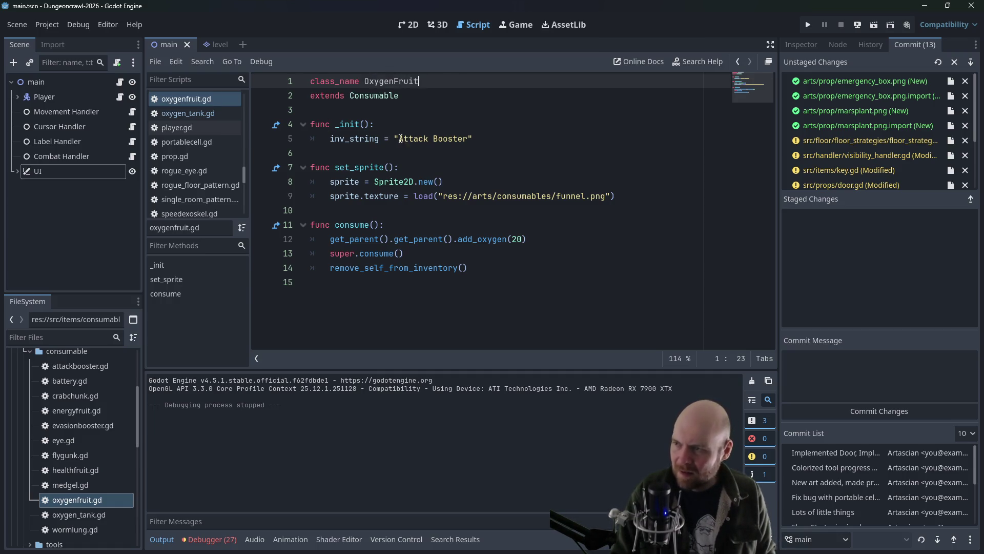
left_click_drag(399, 138, 468, 138)
type("Oxygen Frui")
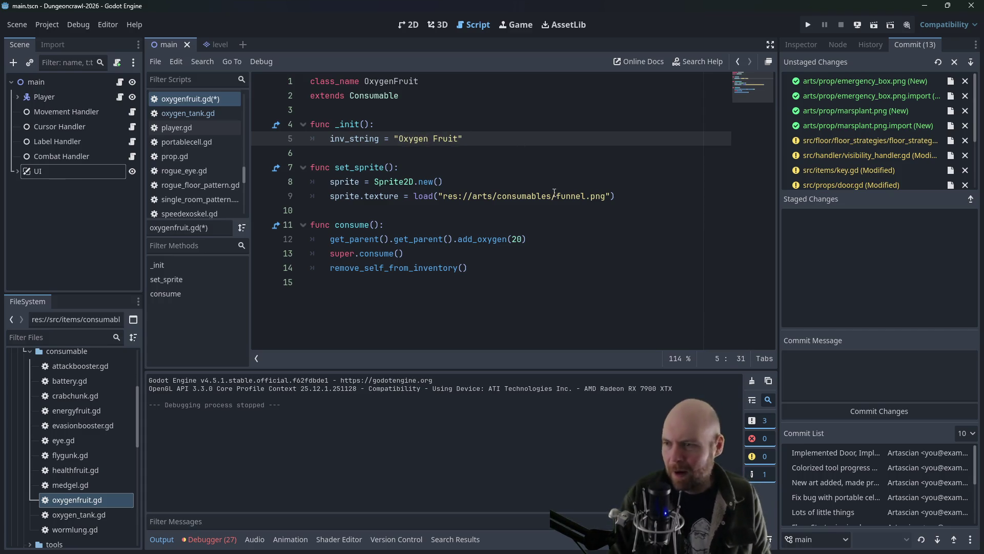
Step: Point the texture load path to oxygenfruit.png and save the script
left_click_drag(557, 196, 585, 196)
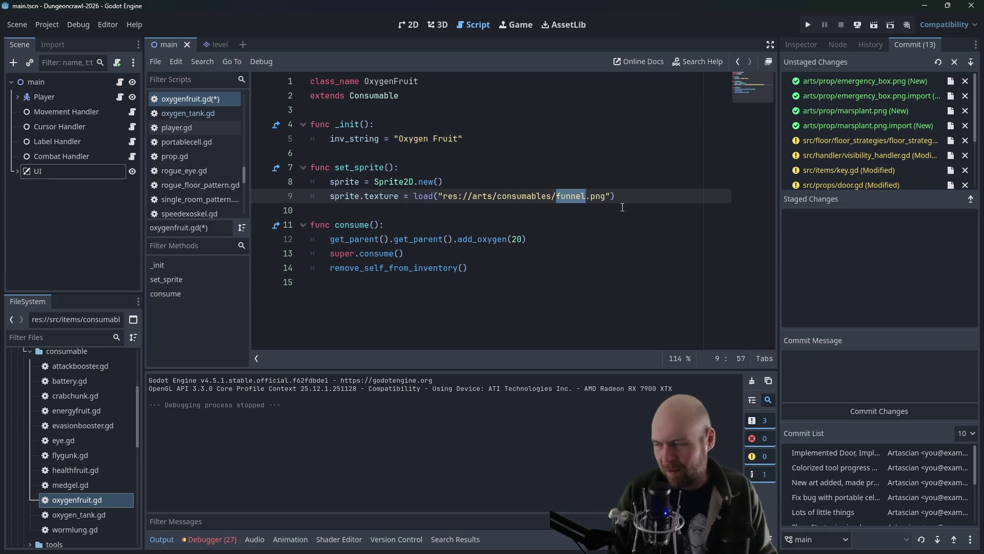
key("BackSpace")
type("oxy")
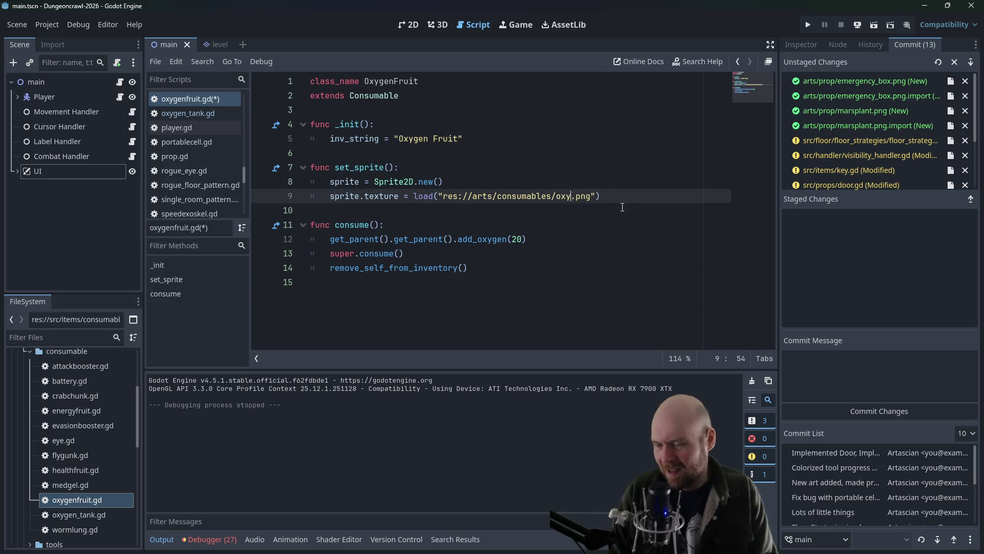
left_click(621, 209)
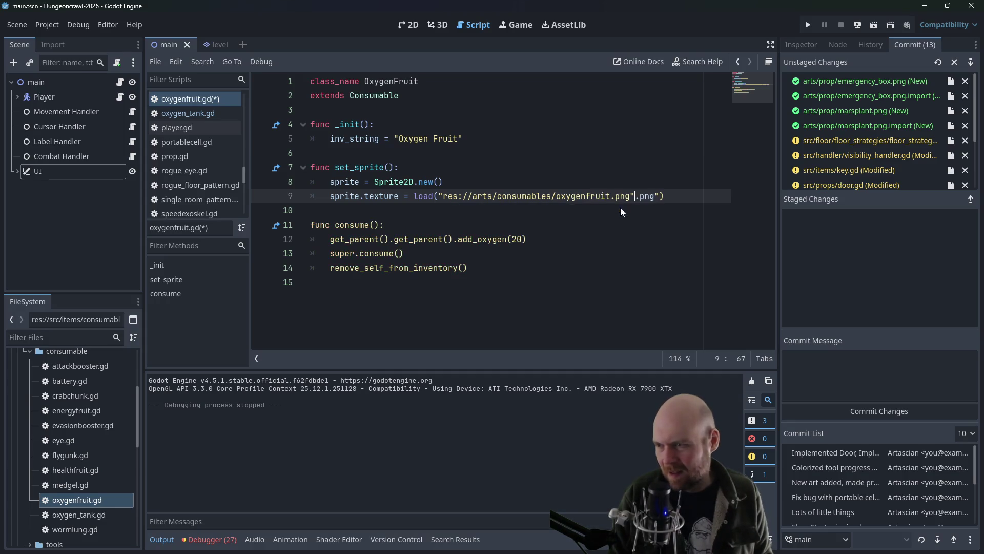
key("Up")
key("Up")
key("Up")
left_click_drag(636, 196, 656, 198)
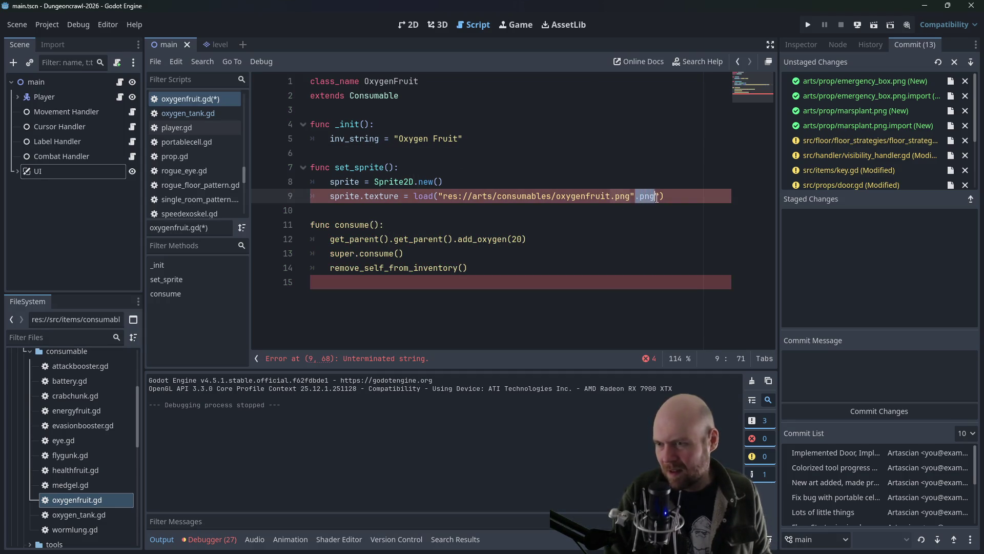
key("BackSpace")
key("Up")
key("ctrl+s")
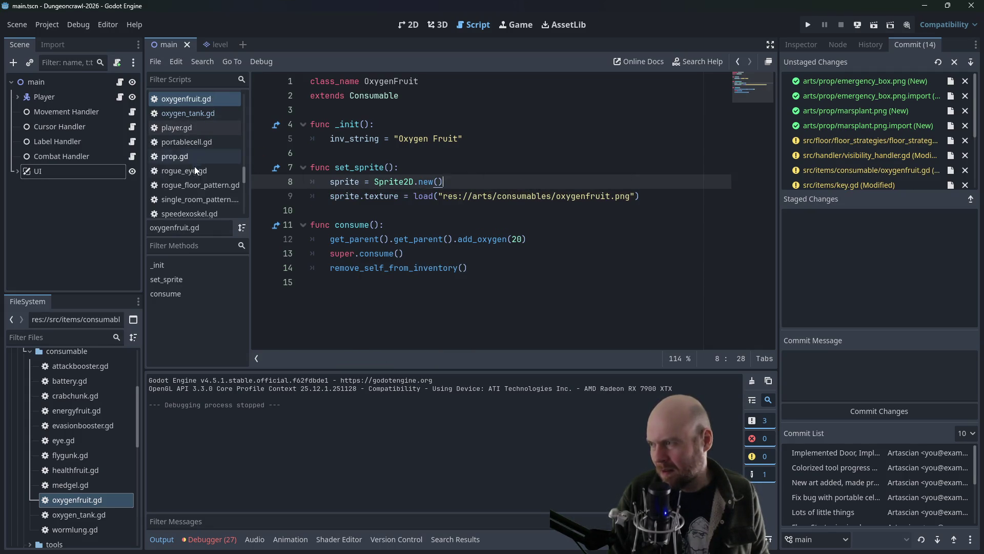
Step: Collapse the items folders and open props/plant.gd from the FileSystem dock
scroll(61, 440, "up", 2)
left_click(23, 444)
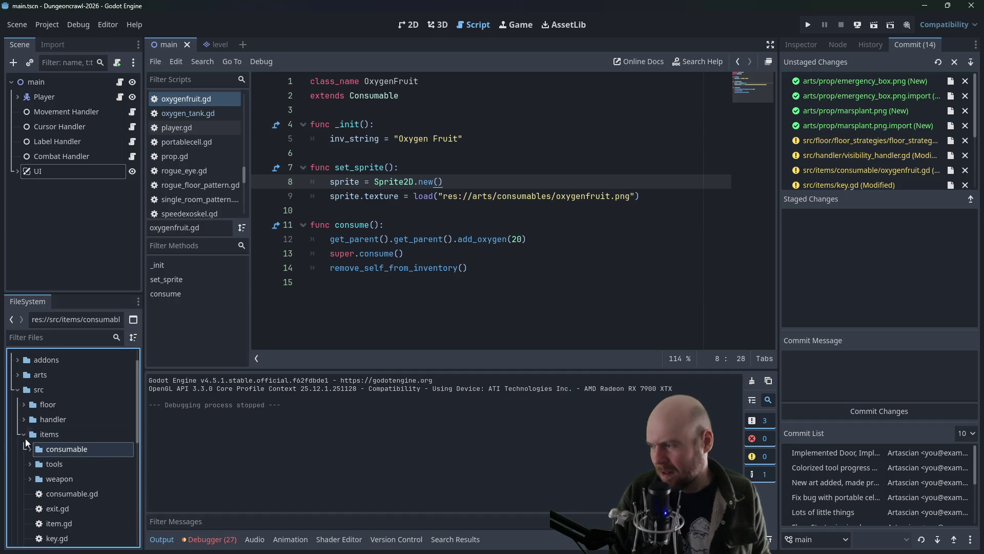
left_click(24, 435)
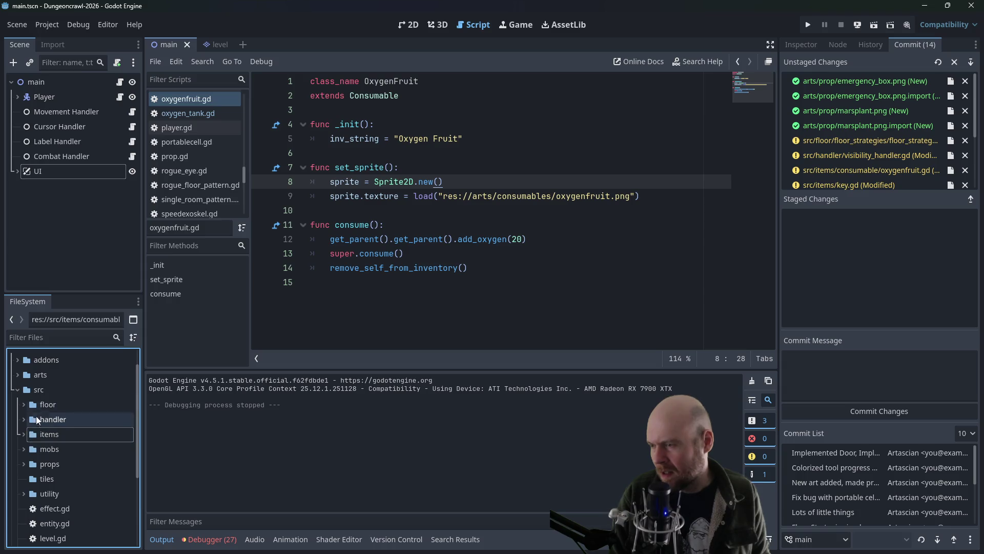
left_click(24, 464)
scroll(46, 477, "down", 2)
double_click(61, 478)
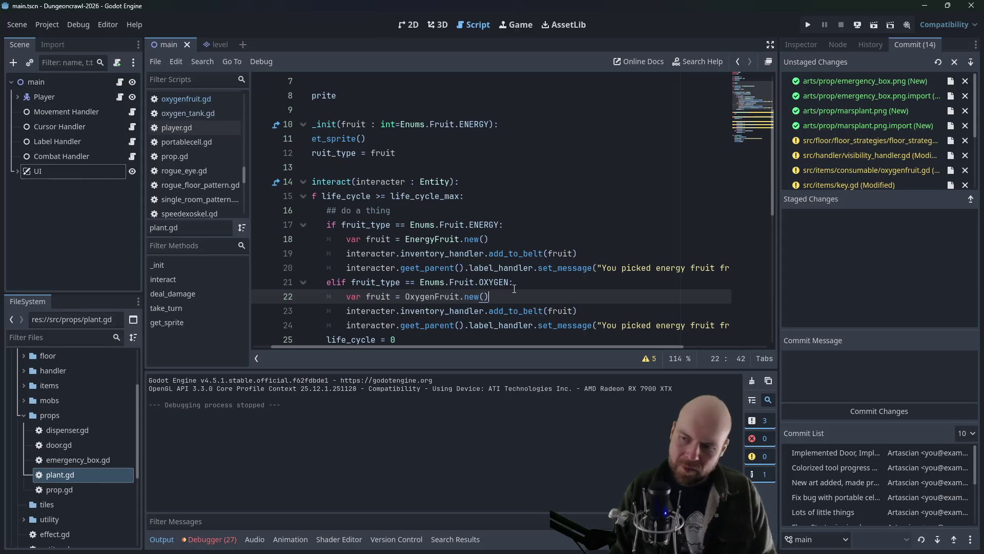
Step: Change the OXYGEN branch message to 'You picked oxygen fruit from the Martian tree.'
scroll(690, 345, "right", 1)
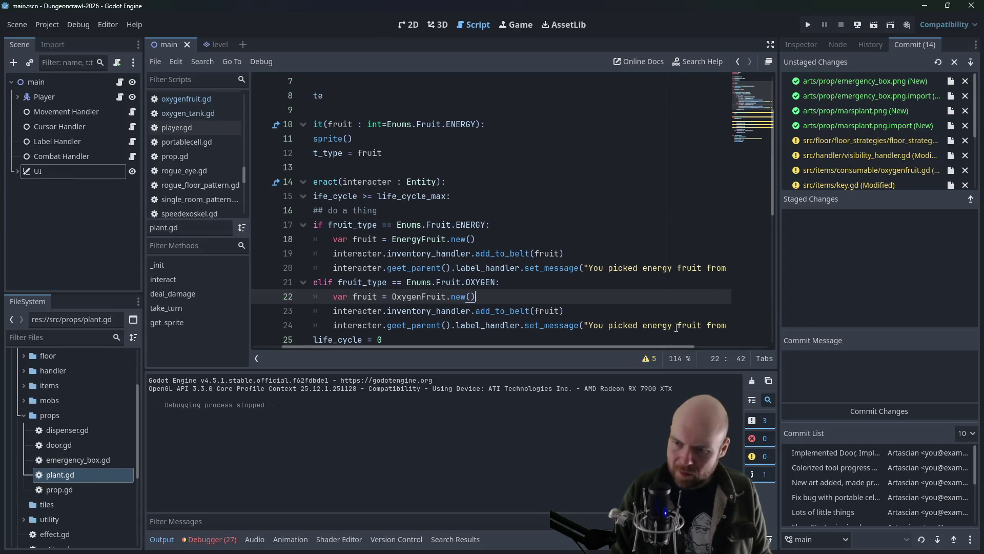
left_click_drag(672, 325, 644, 325)
type("oxygen")
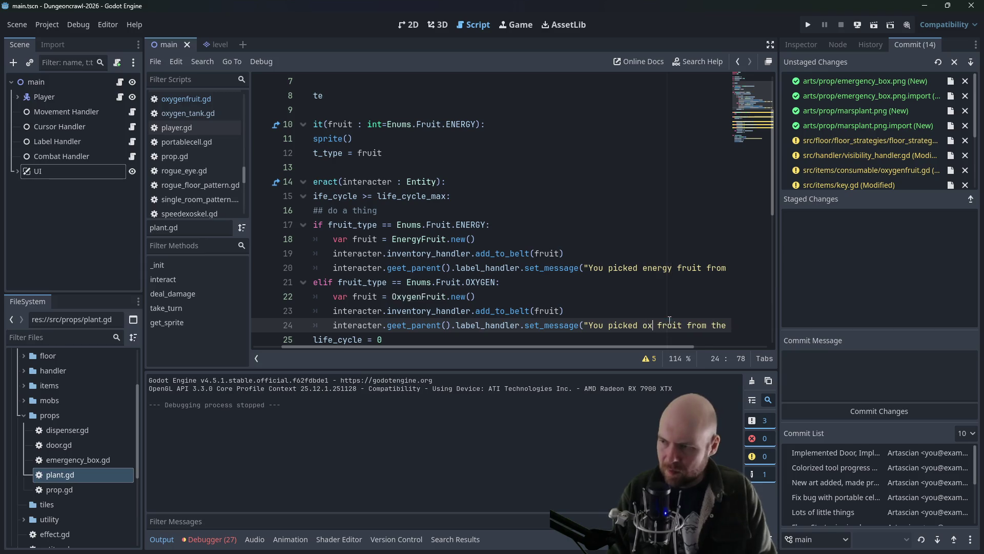
scroll(508, 272, "down", 2)
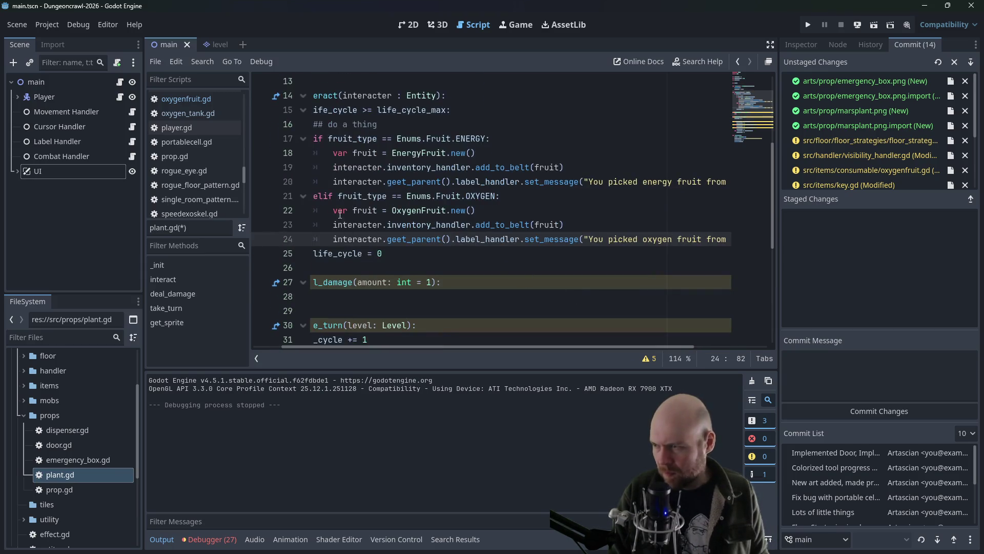
left_click_drag(314, 199, 725, 245)
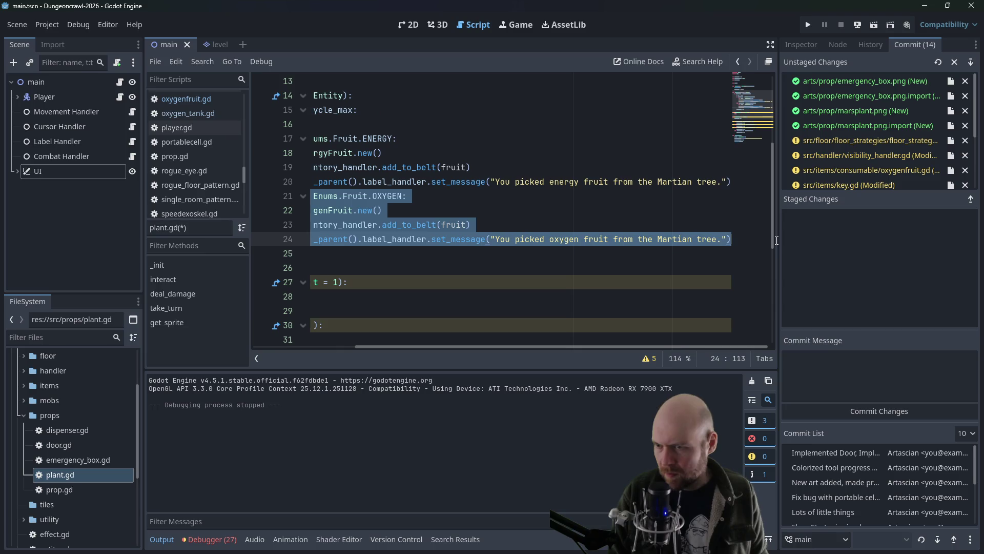
Step: Duplicate the OXYGEN branch as an Enums.Fruit.HP branch creating HealthFruit
key("End")
key("Return")
key("BackSpace")
key("BackSpace")
key("ctrl+v")
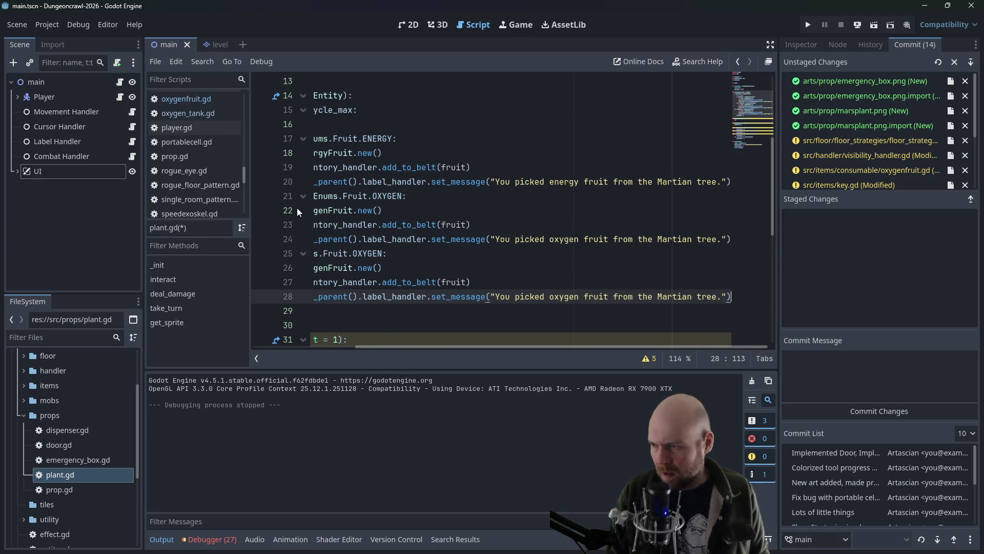
left_click_drag(353, 254, 382, 253)
type("HP")
key("End")
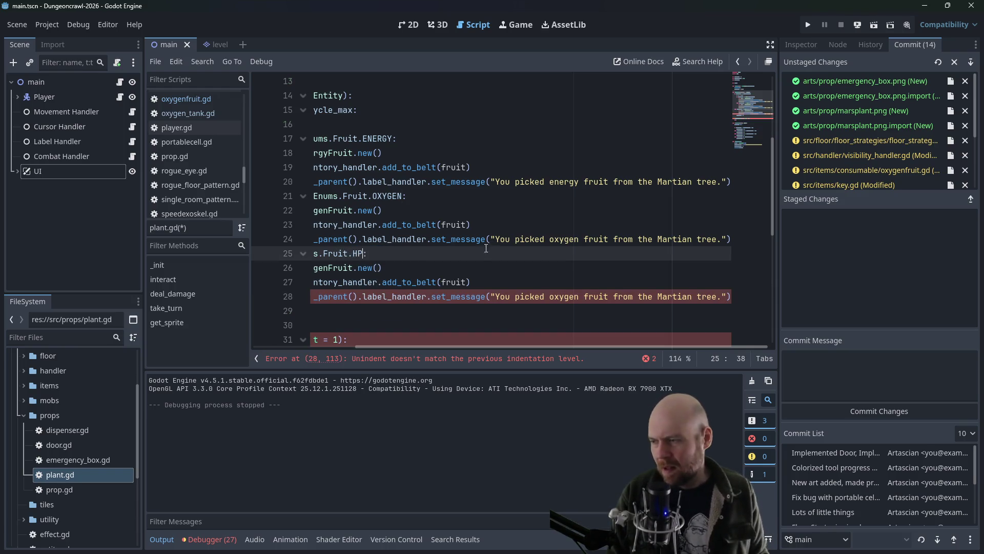
left_click_drag(422, 347, 362, 349)
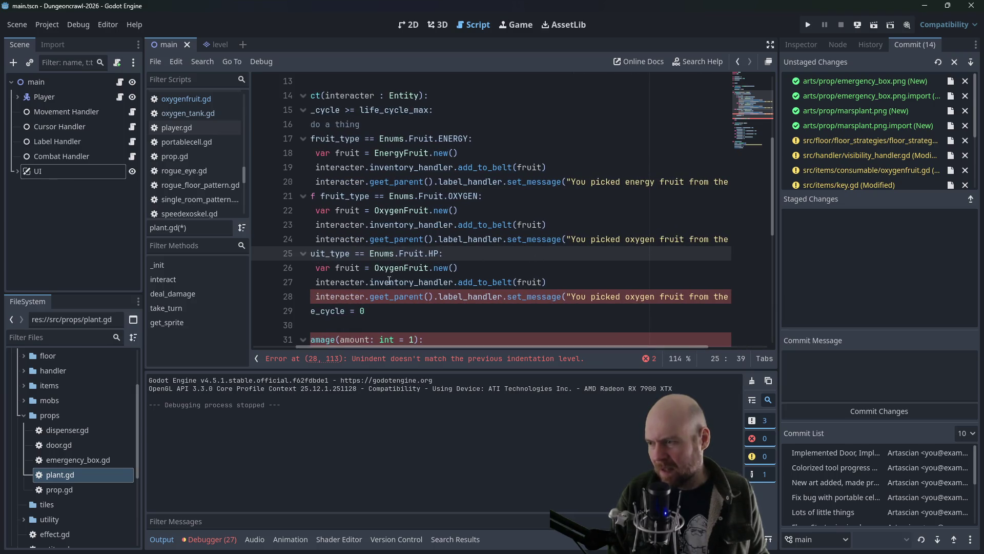
left_click_drag(376, 271, 404, 272)
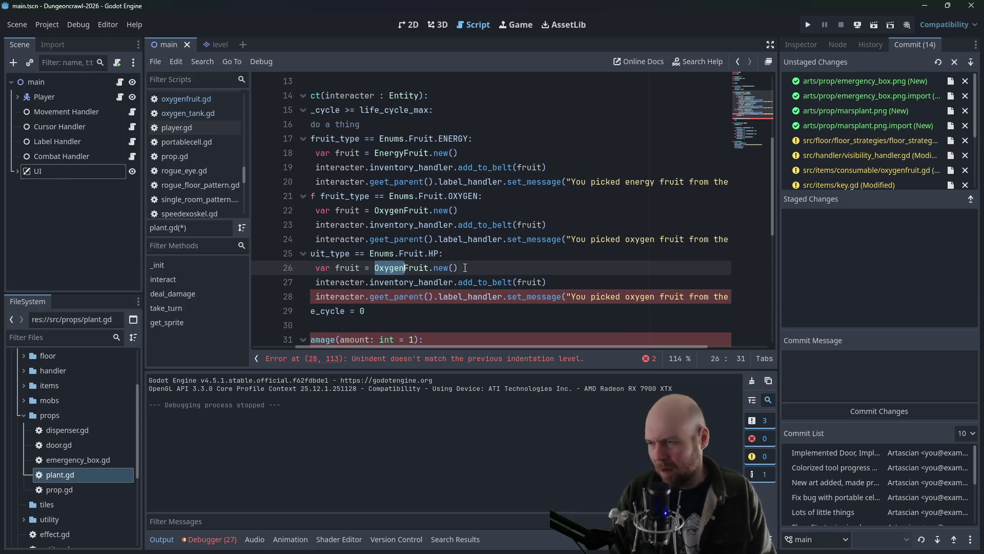
type("Health")
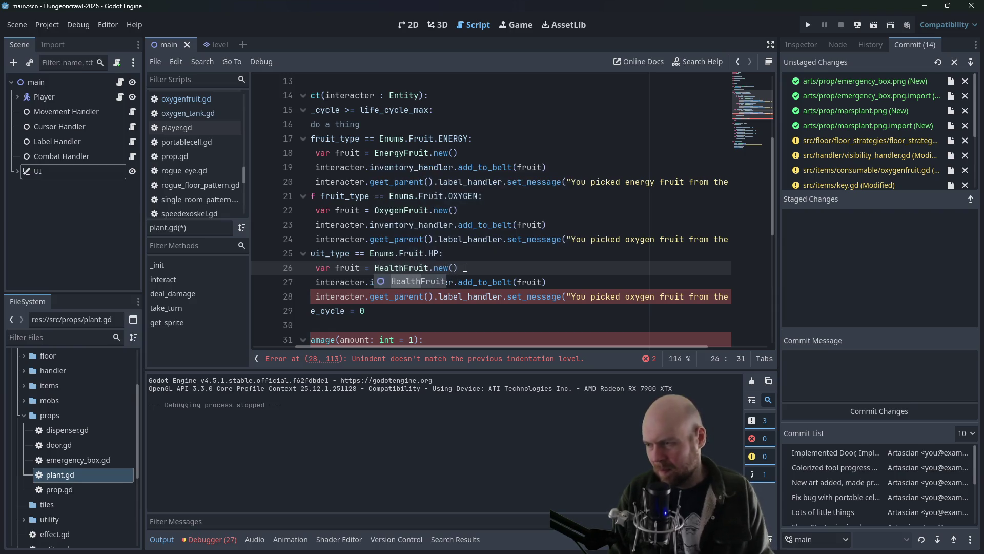
key("Up")
Step: Reword the pick-up messages to 'healing', 'charged' and 'oxygenized' fruit
double_click(638, 297)
type("healing")
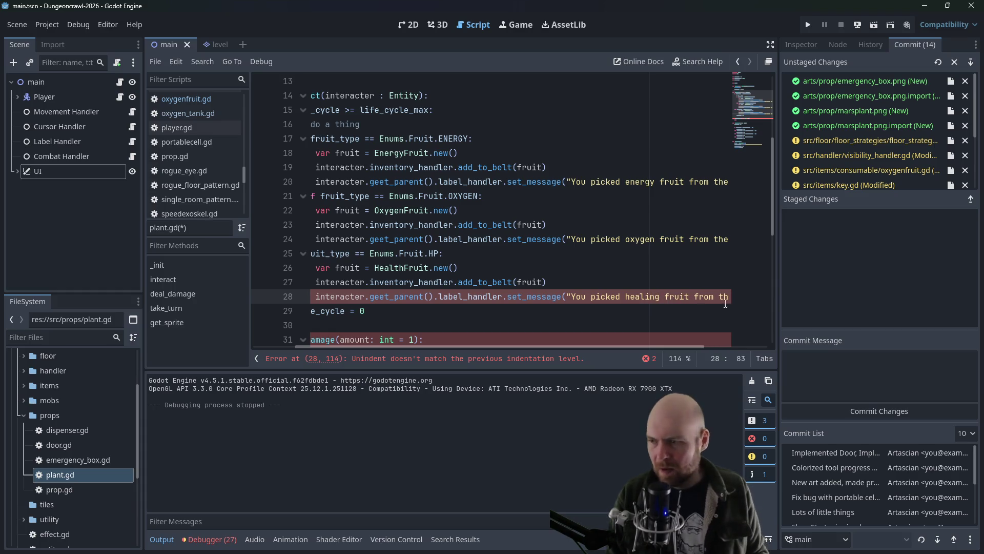
key("Up")
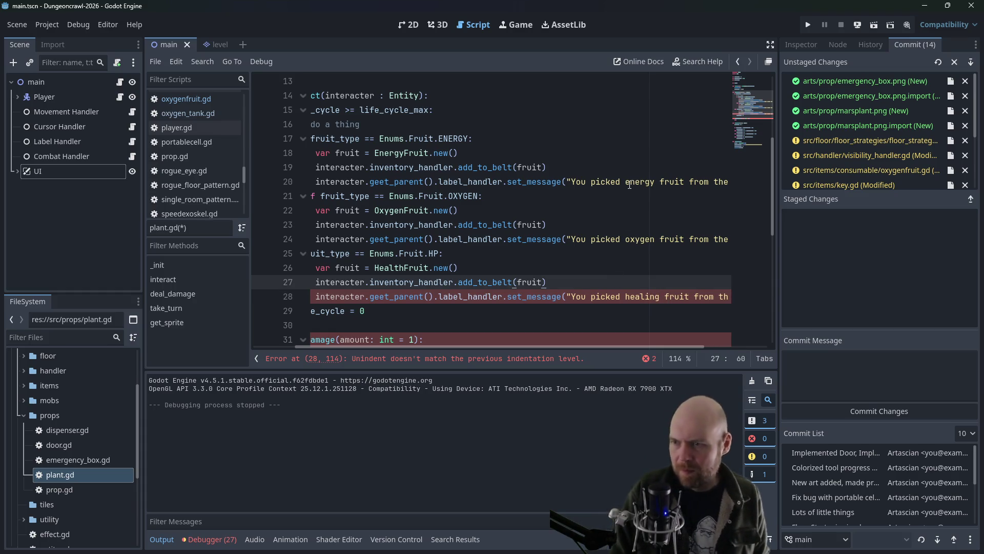
double_click(631, 182)
type("charged")
left_click(655, 240)
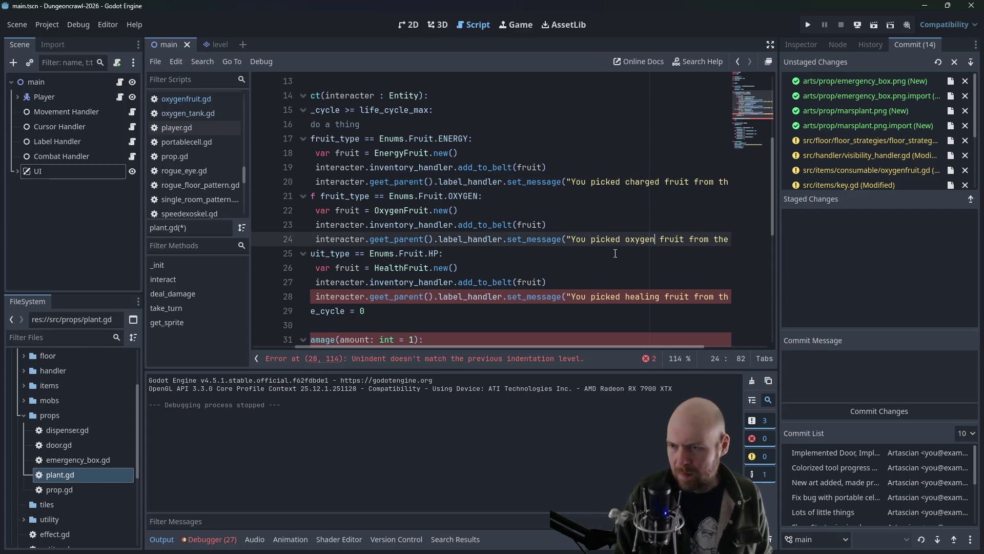
type("ized")
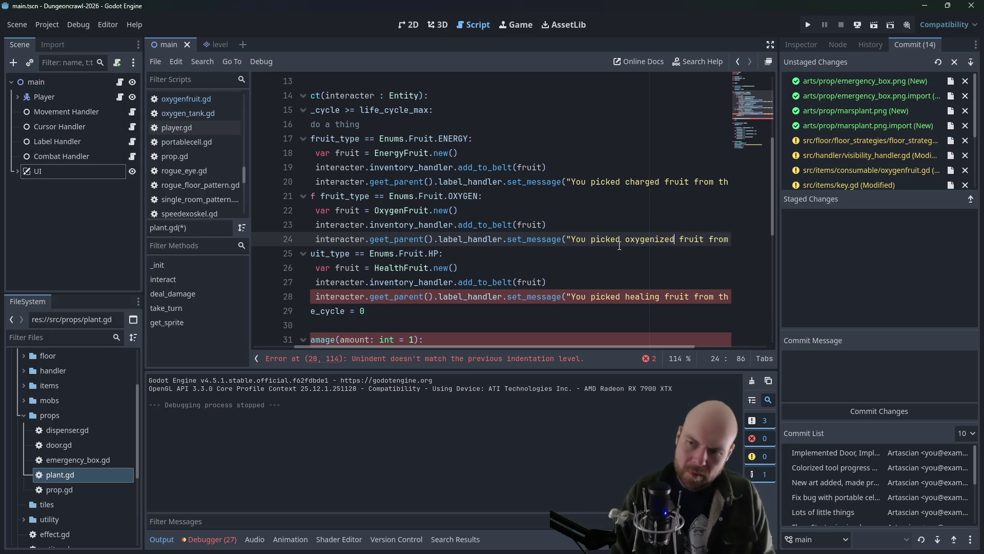
left_click_drag(541, 349, 443, 355)
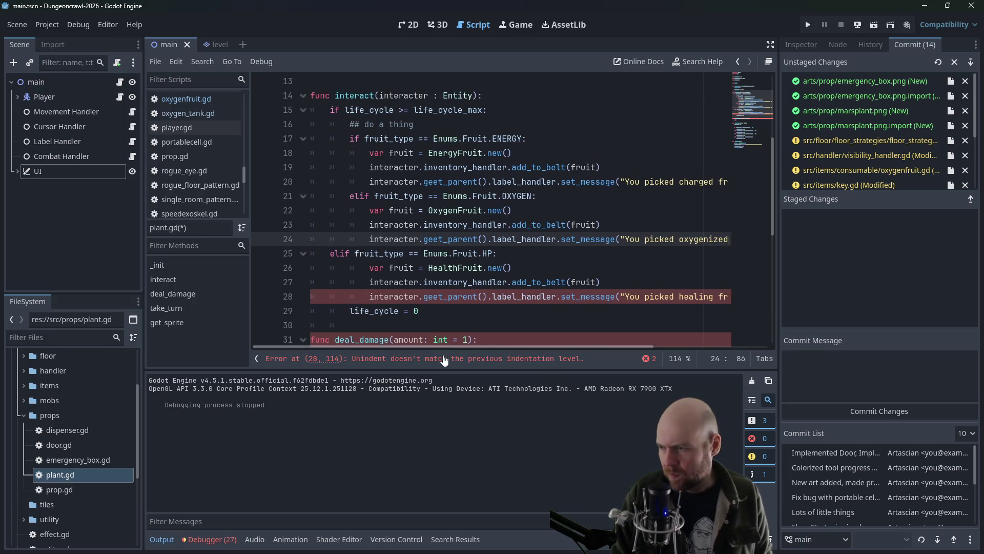
Step: Indent the HP condition in plant.gd to fix the error, then save
left_click(463, 296)
left_click(542, 152)
left_click(328, 253)
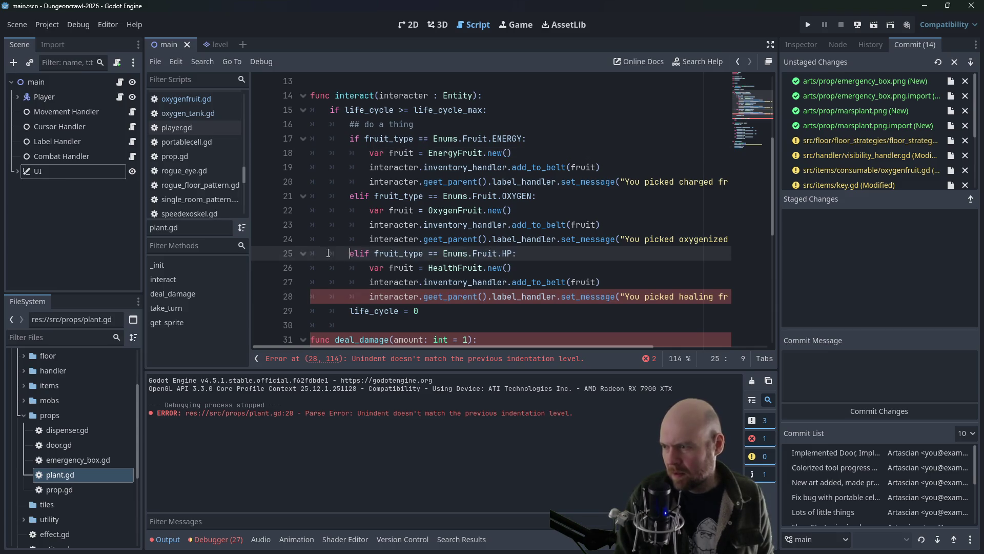
key("Tab")
key("ctrl+s")
Step: Add a '## TODO set color based on fruit type' comment below add_child in get_sprite
left_click(543, 196)
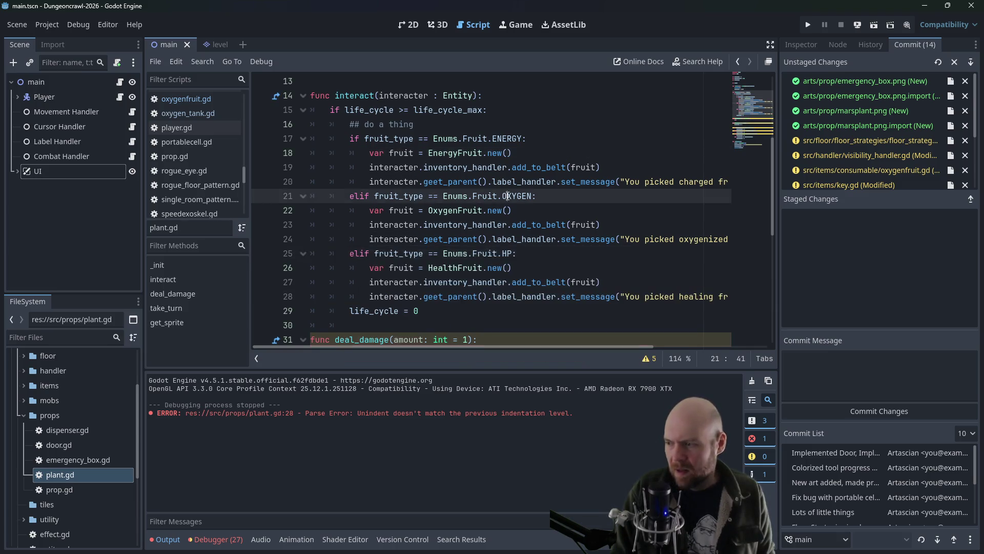
scroll(503, 200, "down", 4)
scroll(504, 200, "down", 3)
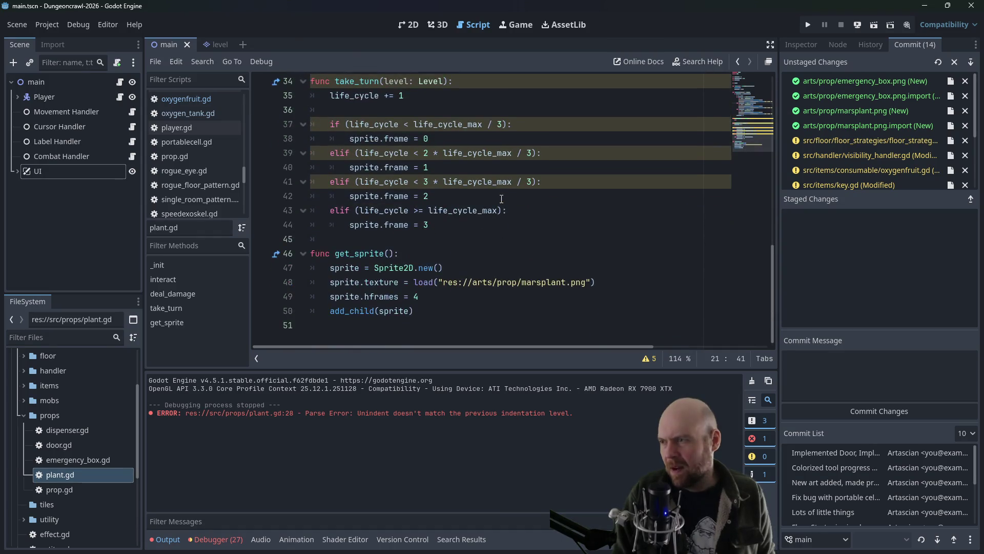
scroll(498, 198, "up", 3)
scroll(497, 198, "down", 3)
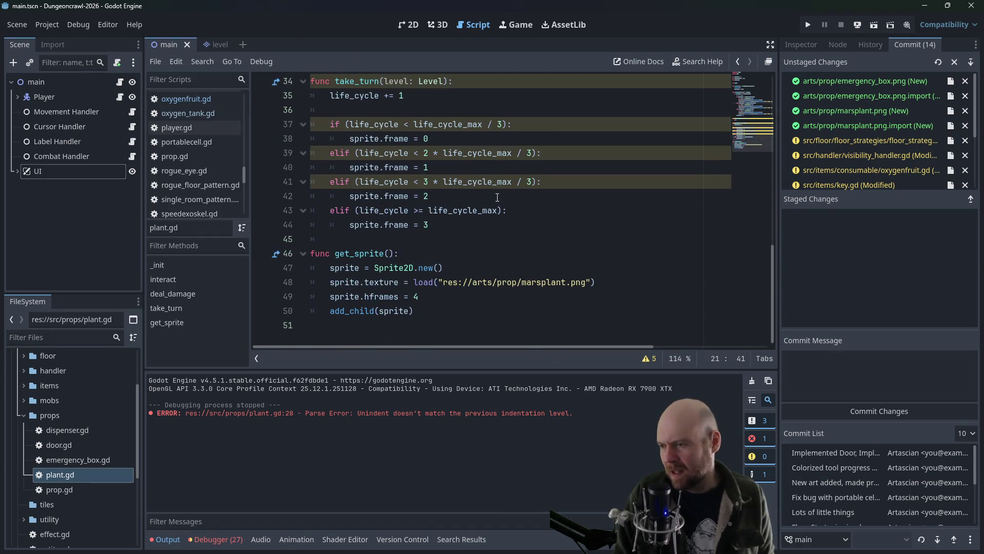
left_click(444, 310)
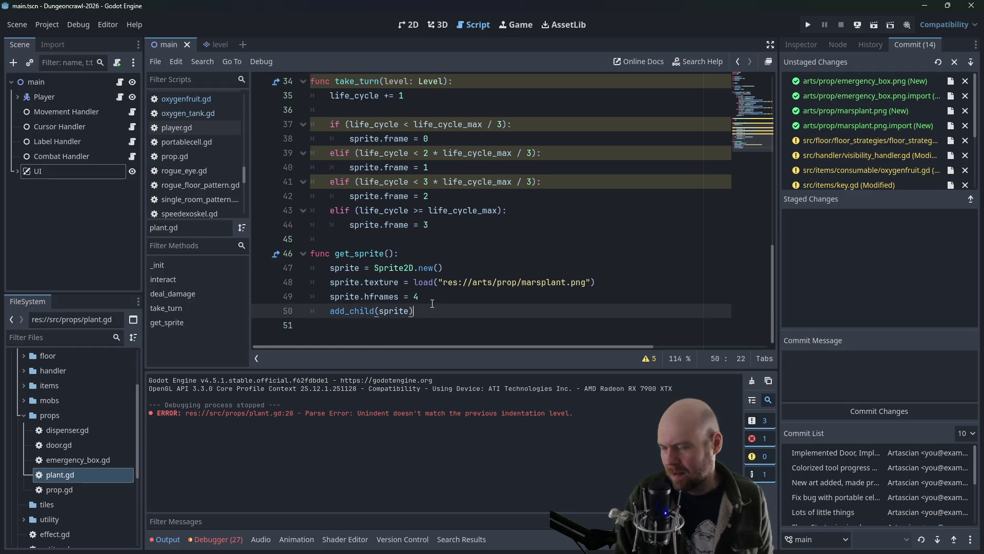
key("Return")
type("## TODO ")
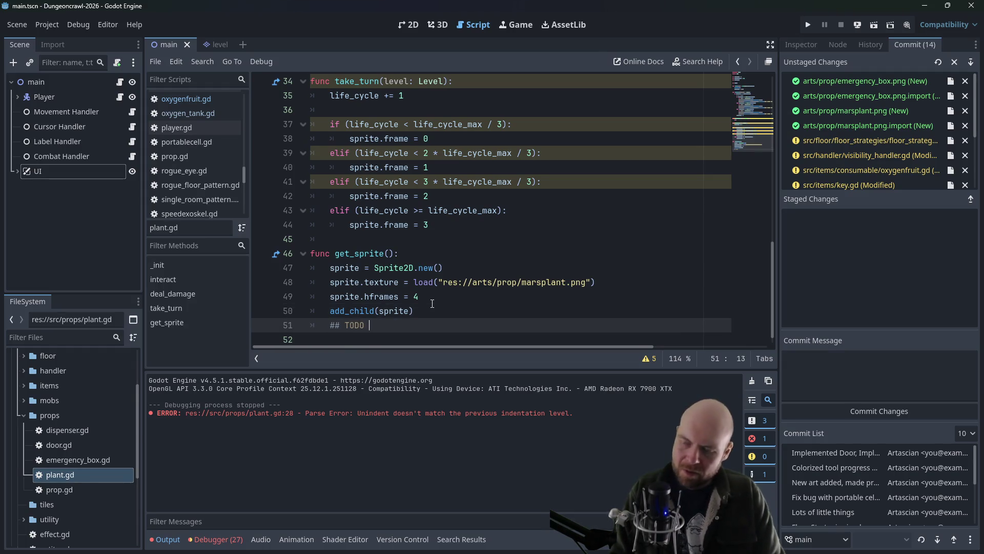
type("set color based on fruit type")
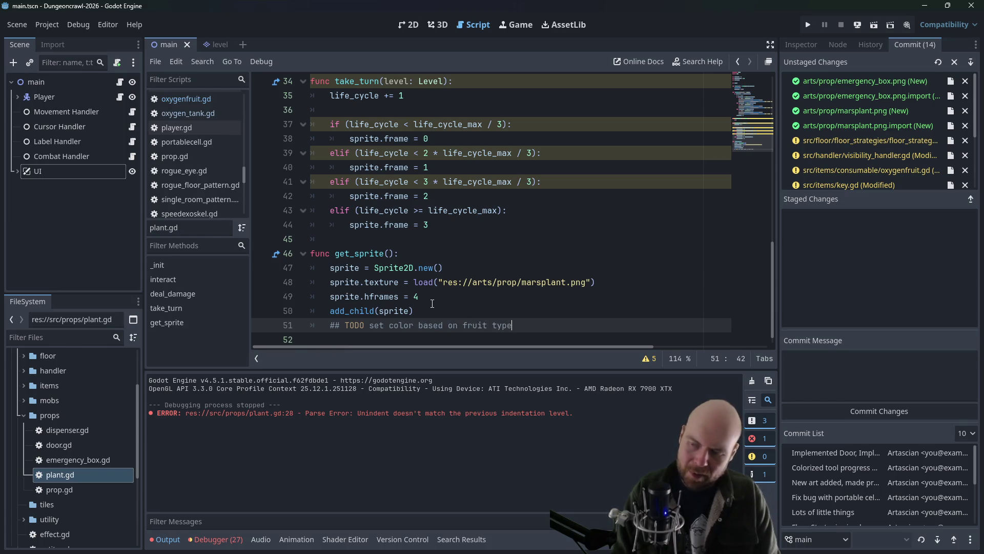
left_click(468, 238)
Step: Move 'fruit_type = fruit' above get_sprite() in _init, delete the blank line, save, and run the game
scroll(477, 236, "up", 10)
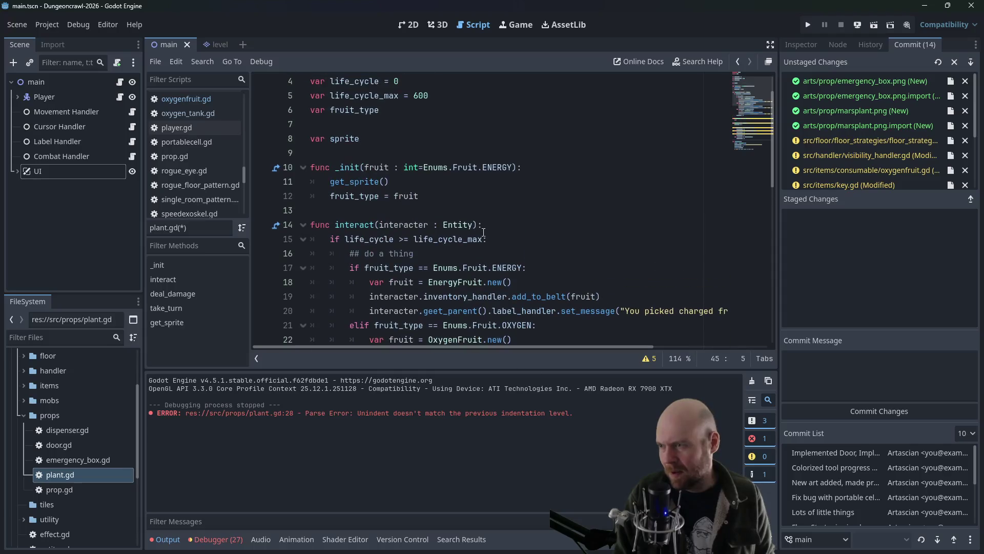
left_click(390, 182)
left_click_drag(419, 196, 330, 196)
key("BackSpace")
left_click(330, 182)
key("Return")
key("Up")
type("fruit_type = fruit")
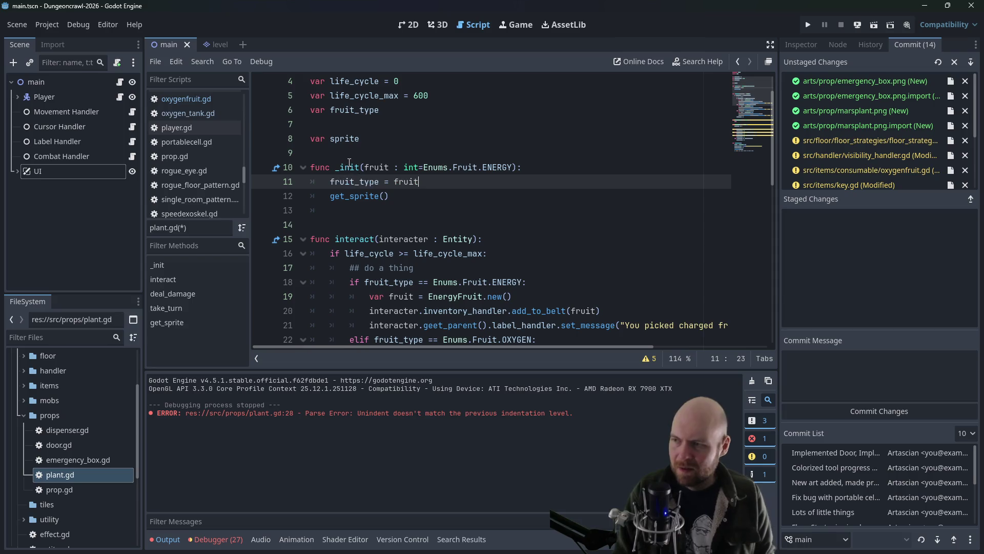
left_click(376, 213)
key("Delete")
key("ctrl+s")
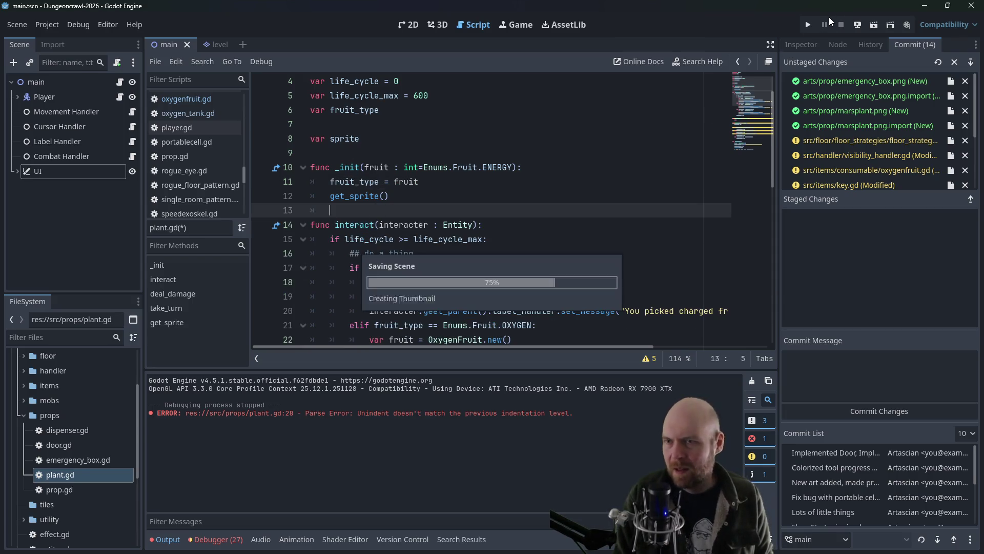
left_click(809, 24)
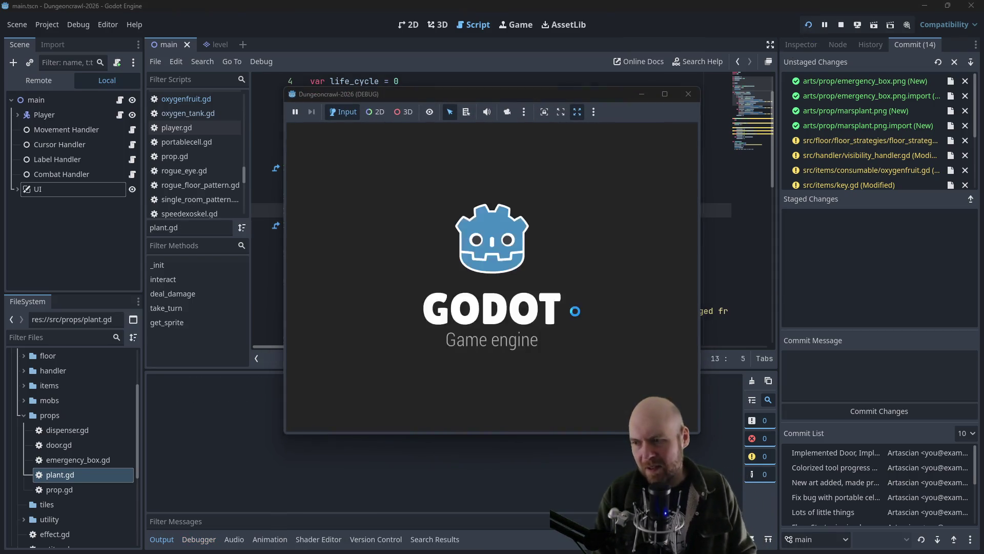
Step: Restart the running game and toggle the inventory list
key("Right")
left_click(700, 91)
left_click(808, 25)
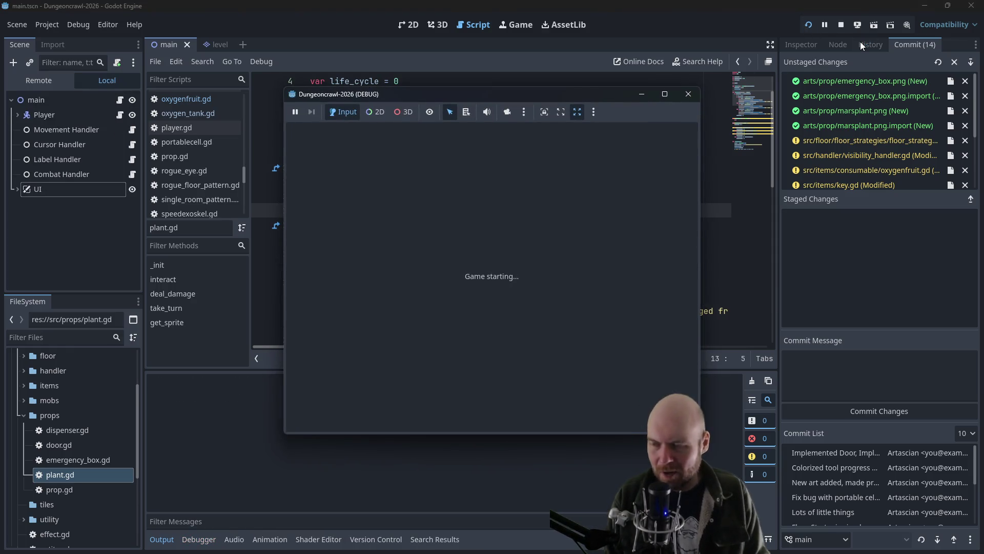
key("Right")
key("Right")
key("Right")
key("i")
key("1")
Step: Walk the player through the door to the plant and try to harvest its fruit
key("i")
key("2")
key("Right")
key("Right")
key("Right")
key("Down")
key("Down")
key("Down")
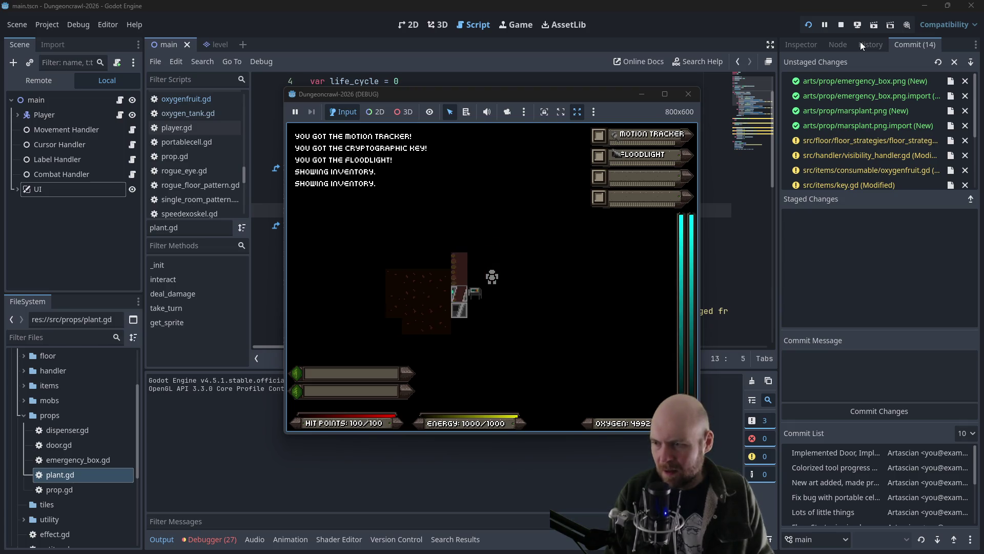
key("Left")
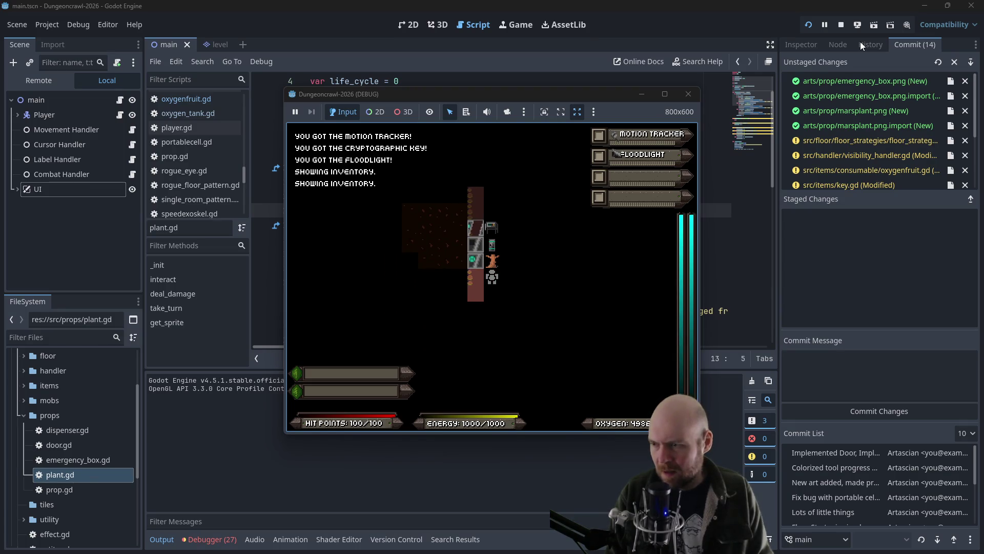
key("Up")
key("Left")
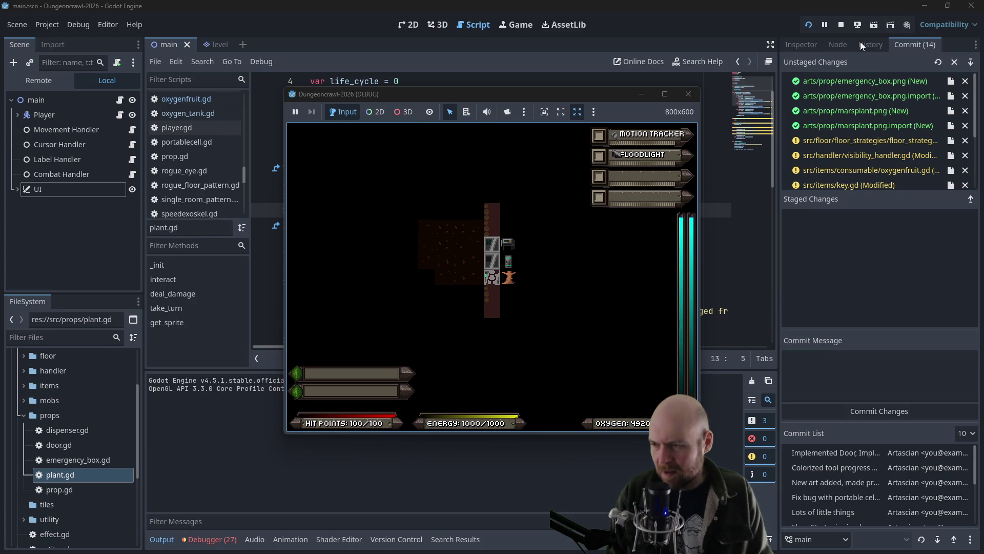
key("Left")
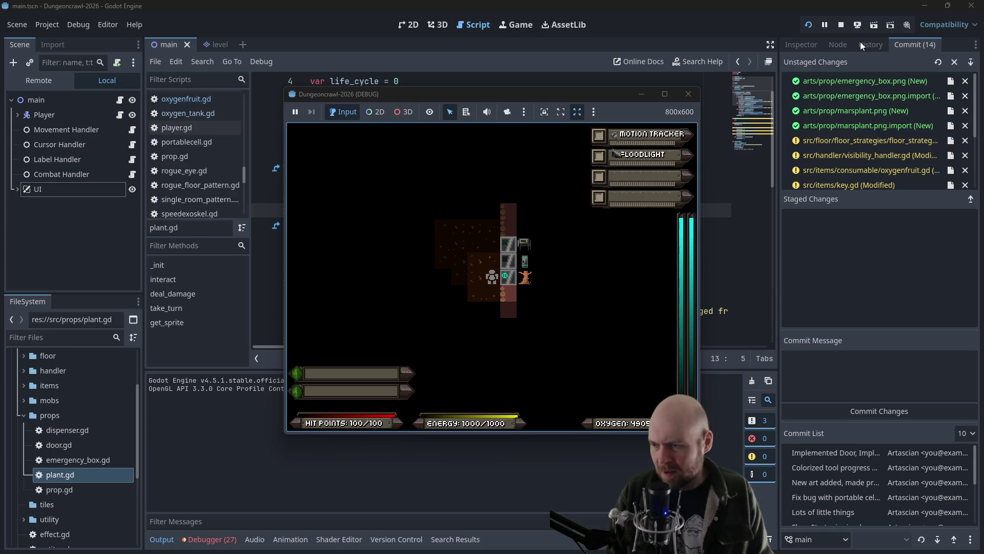
key("Right")
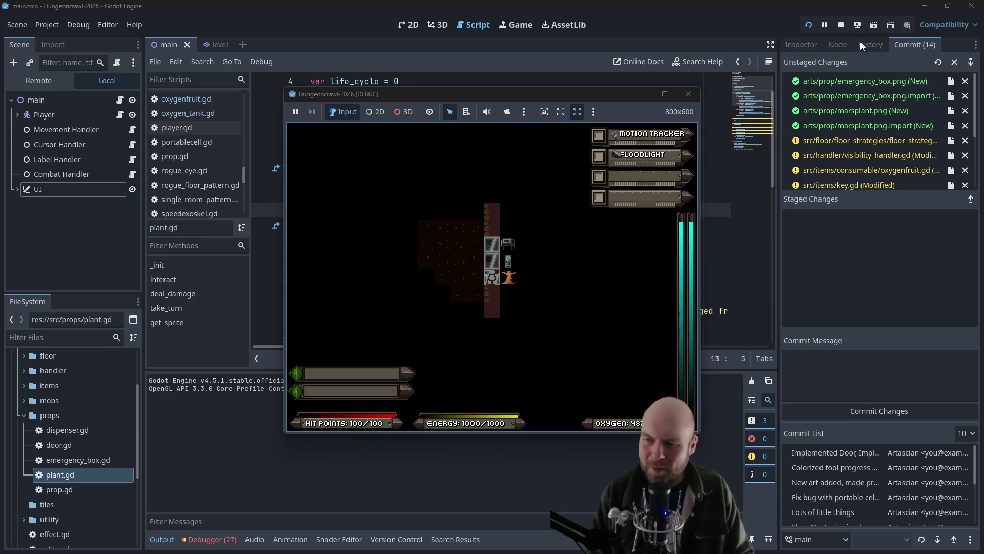
key("space")
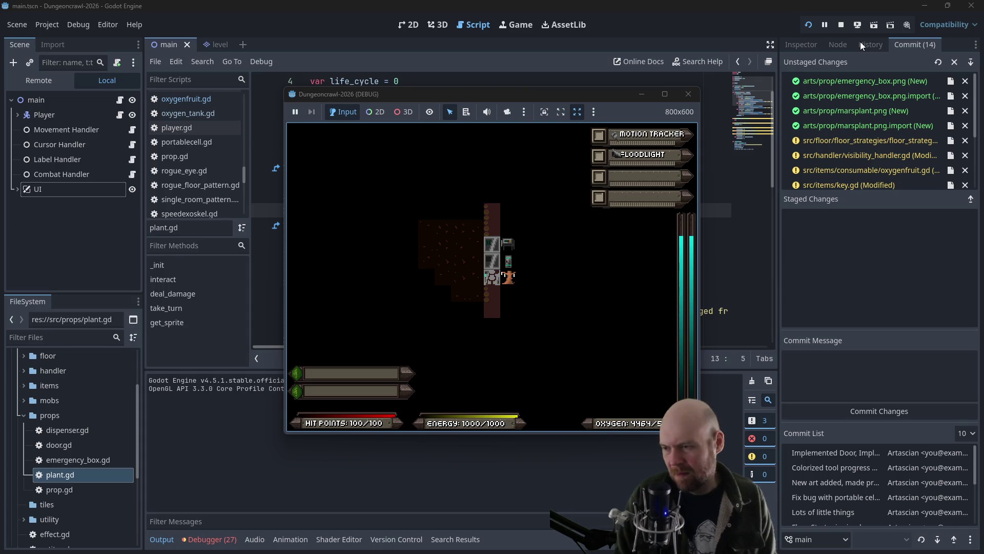
key("Right")
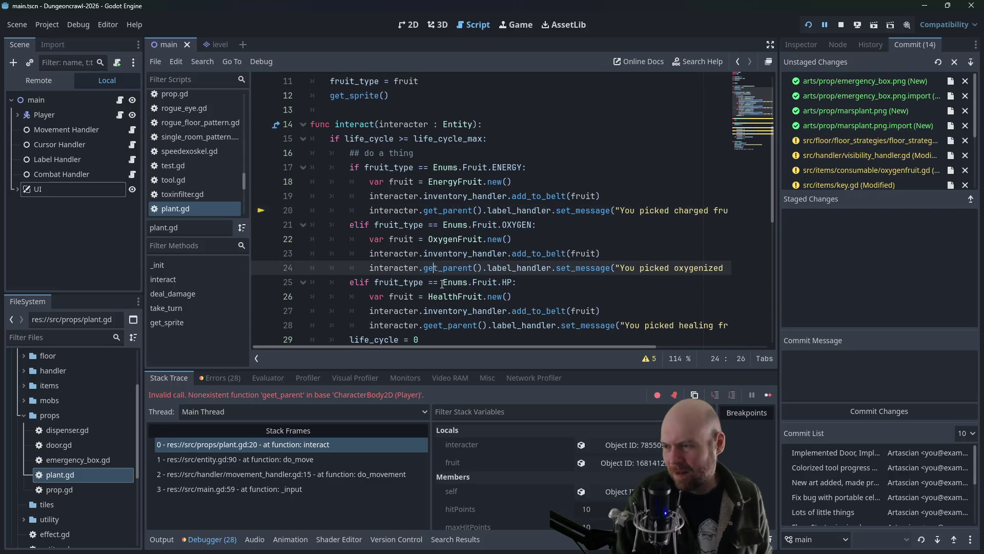
Step: Correct 'geet_parent' to 'get_parent' on line 28 and save plant.gd
left_click(441, 323)
key("BackSpace")
key("ctrl+s")
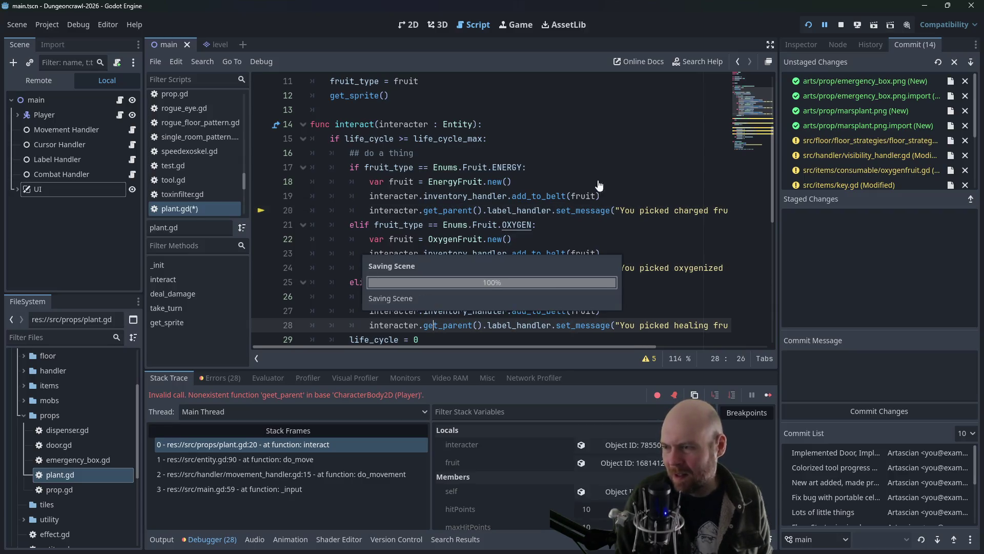
Step: Restart the game, move the player through the room, then switch to the Plan notes
left_click(810, 25)
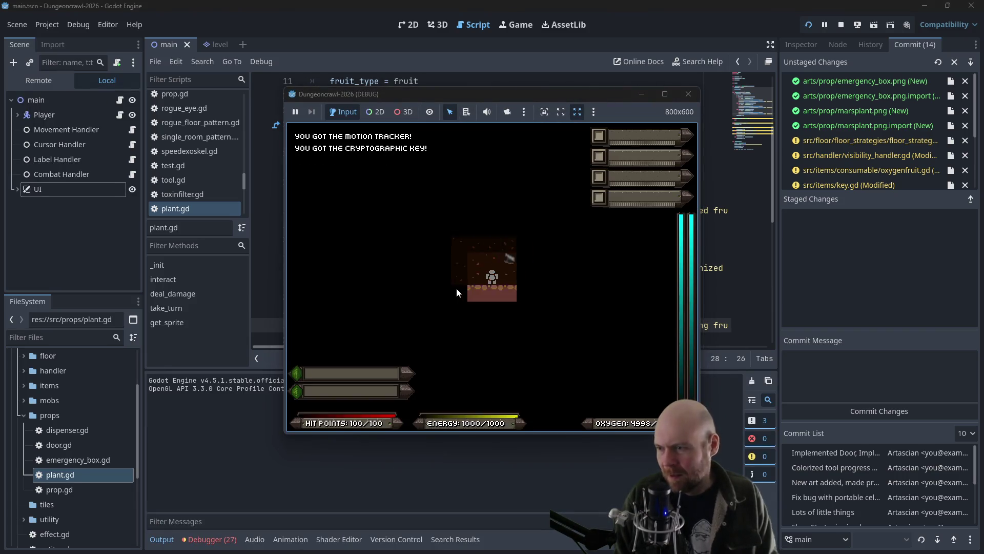
key("i")
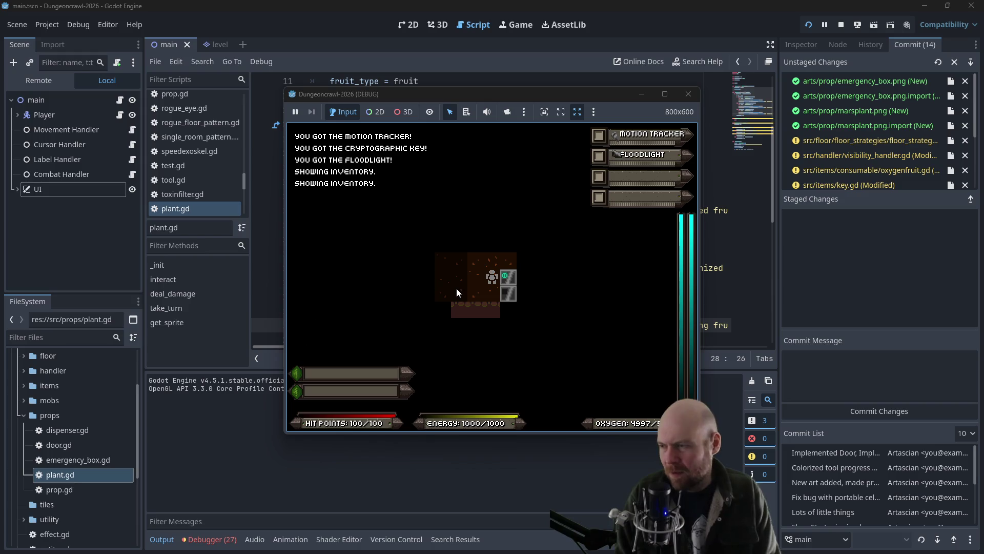
key("Right")
key("Right")
key("Right")
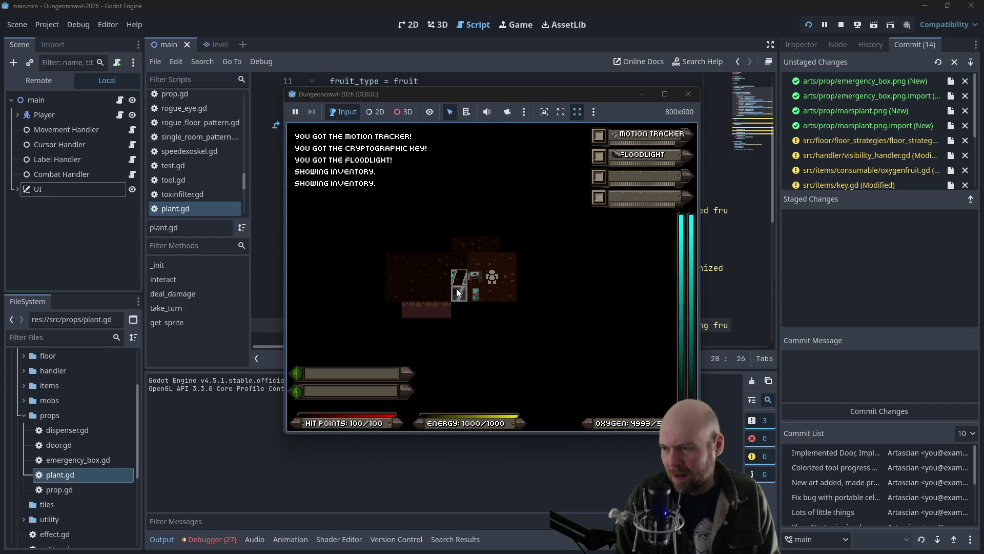
key("Down")
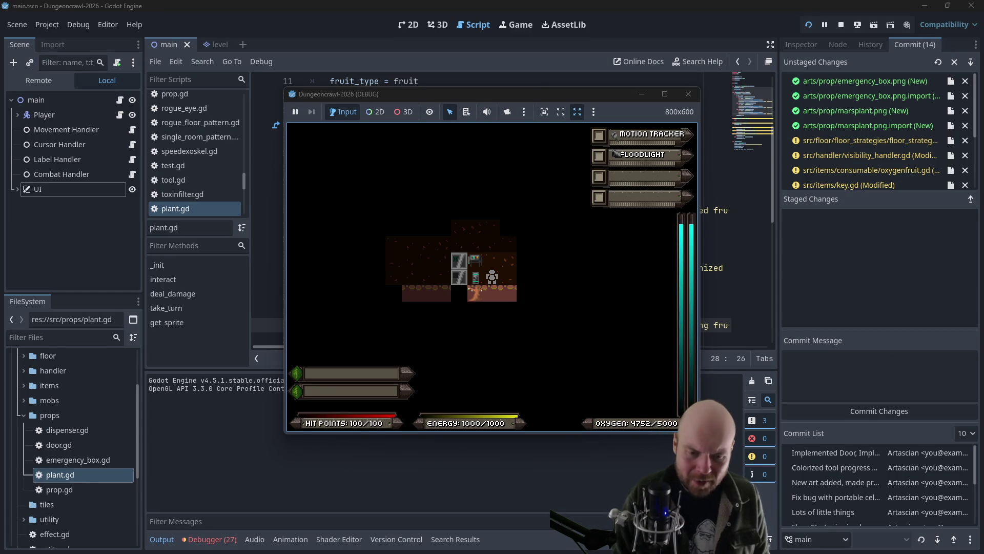
key("alt+Tab")
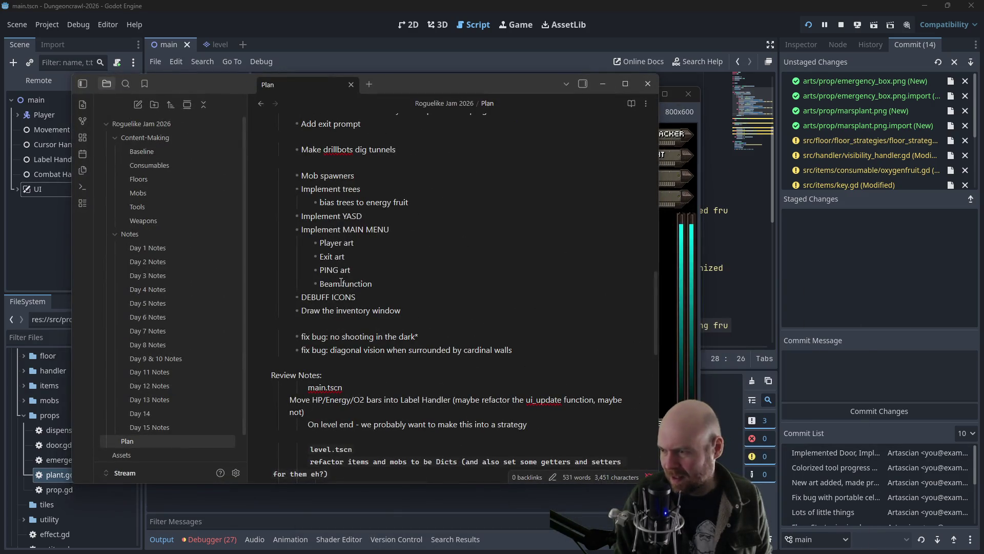
Step: Read through the Roguelike Jam 2026 Plan note, then minimize Obsidian
scroll(340, 282, "up", 10)
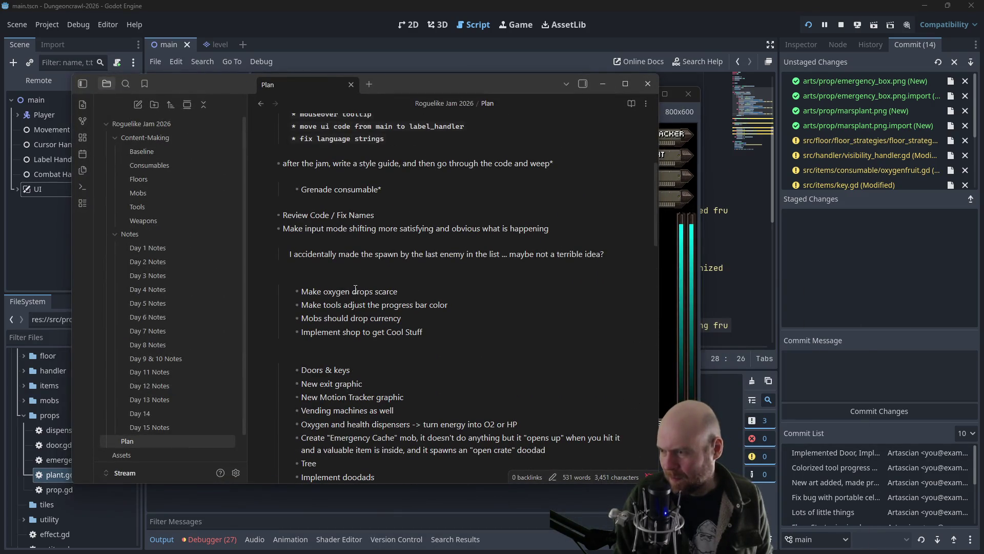
scroll(427, 291, "down", 5)
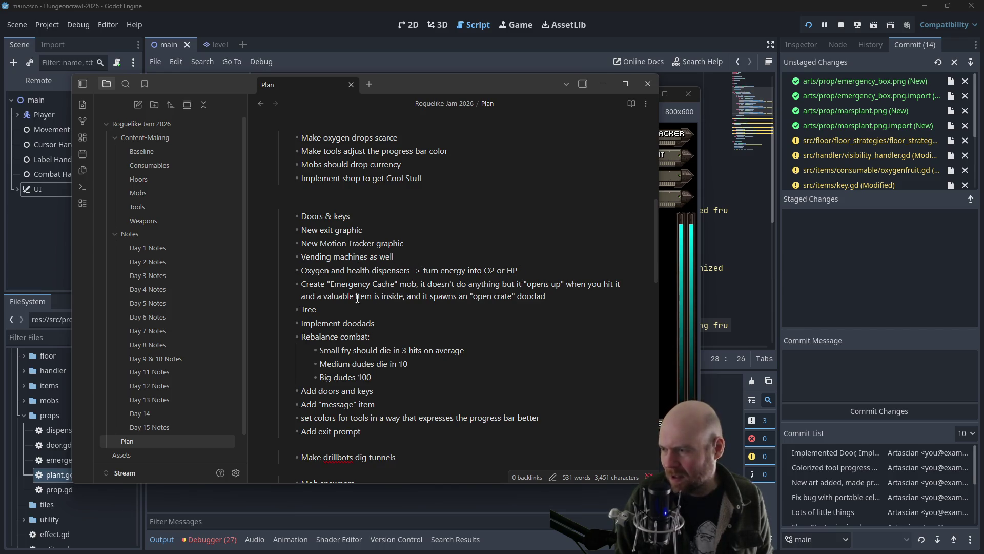
left_click(603, 84)
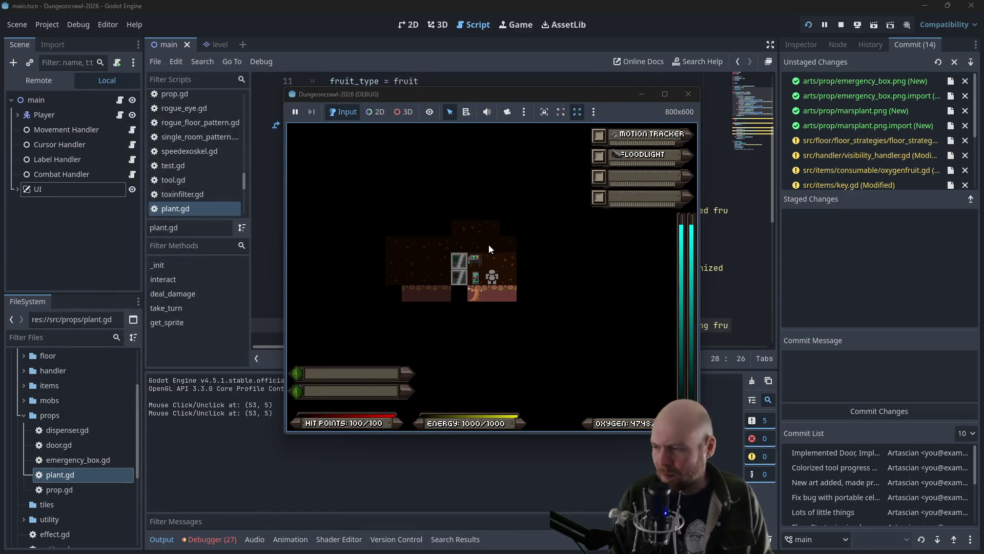
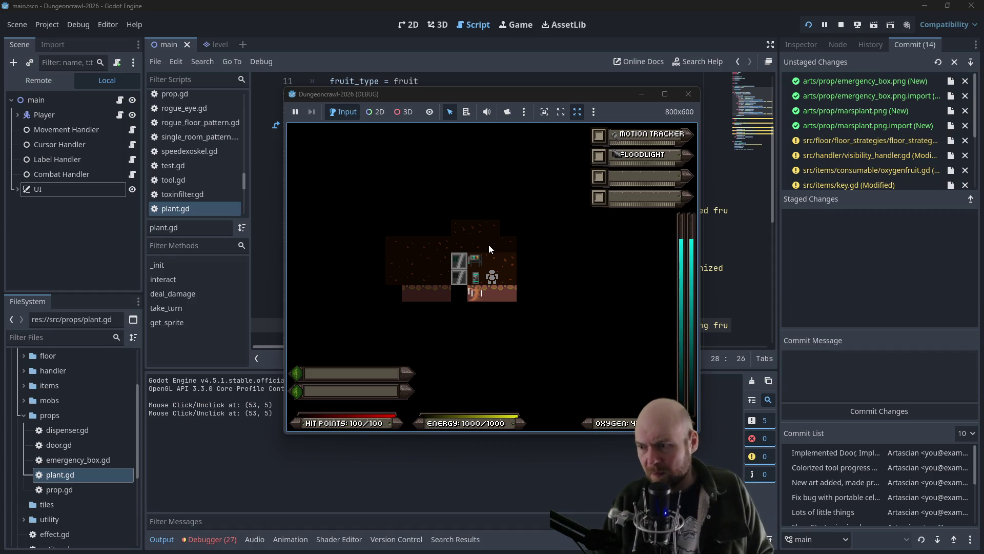
Step: Pick the charged fruit from the Martian tree and check the inventory list
key("e")
key("Up")
key("Up")
key("i")
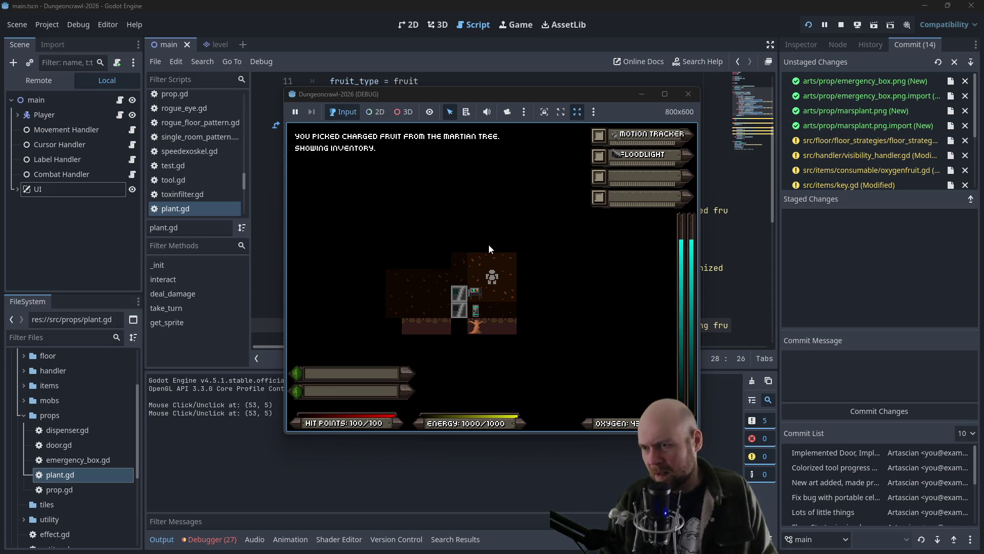
Step: Activate the motion tracker and floodlight while moving through the room
key("Up")
key("1")
key("Left")
key("2")
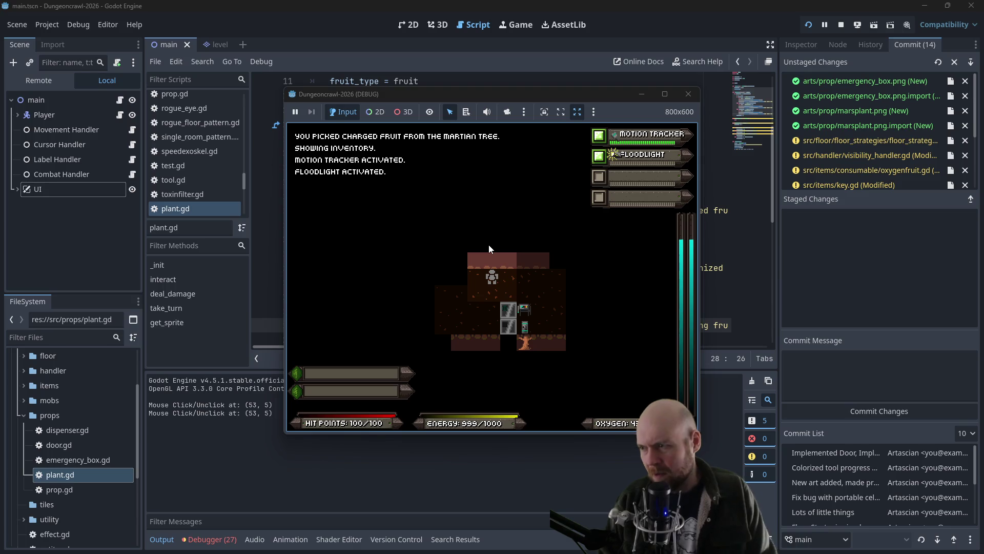
key("i")
Step: Walk up into the larger room and pick up Laser Pistol A
key("Up")
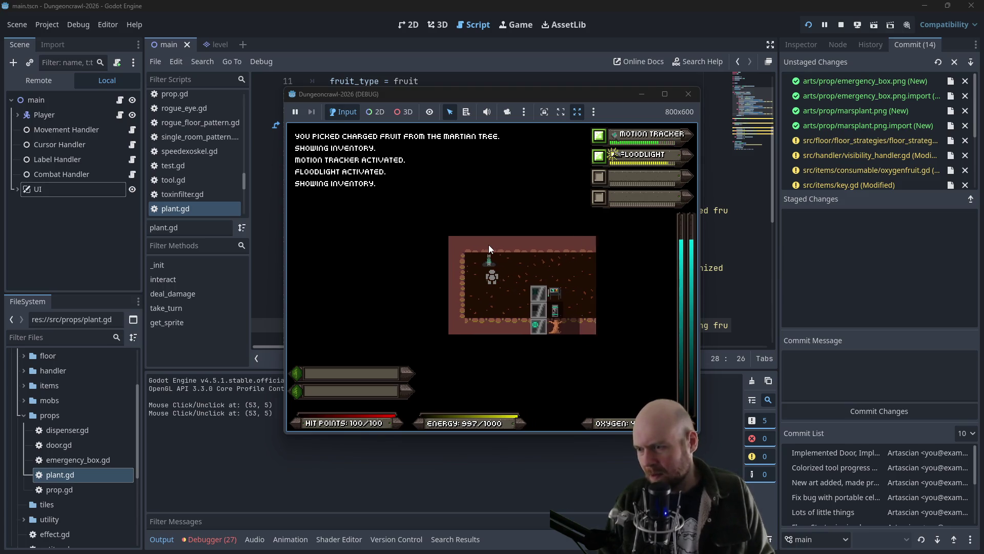
key("Up")
key("Up")
key("Up")
key("Up")
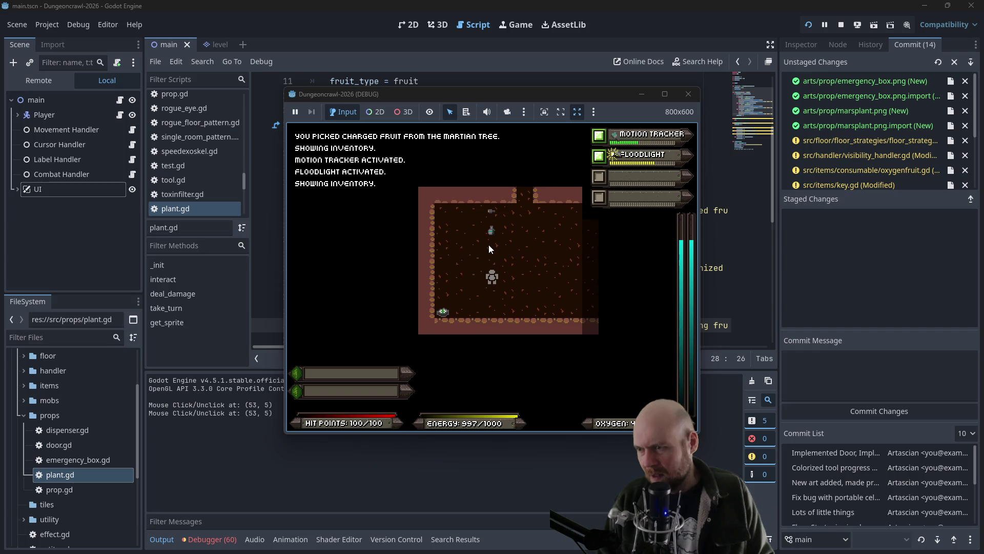
key("Up")
key("Left")
key("Right")
key("Right")
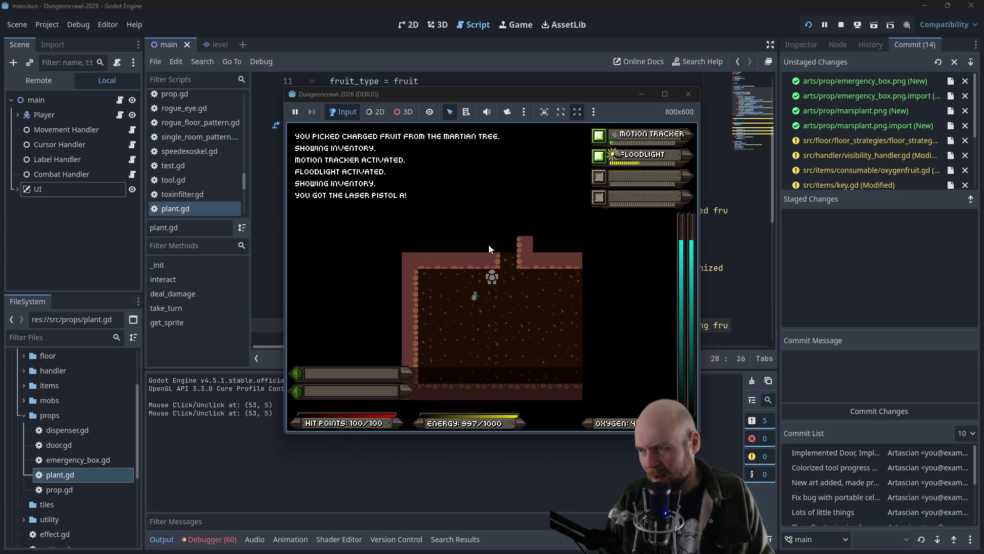
Step: Equip Laser Pistol A and shoot the Martian butterfly and slime in the room above
key("i")
key("2")
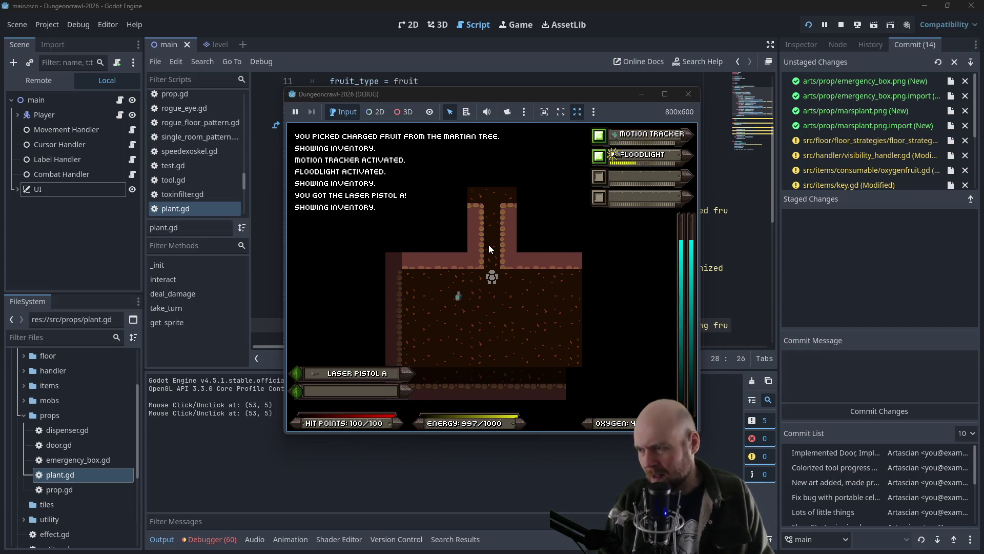
key("Up")
key("Up")
key("Up")
key("f")
key("f")
key("f")
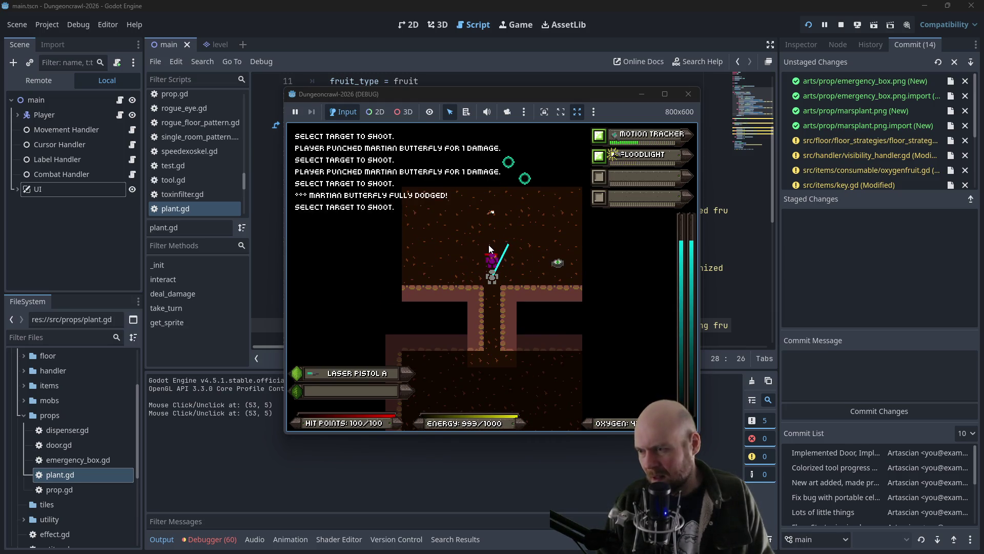
key("f")
key("f")
key("f")
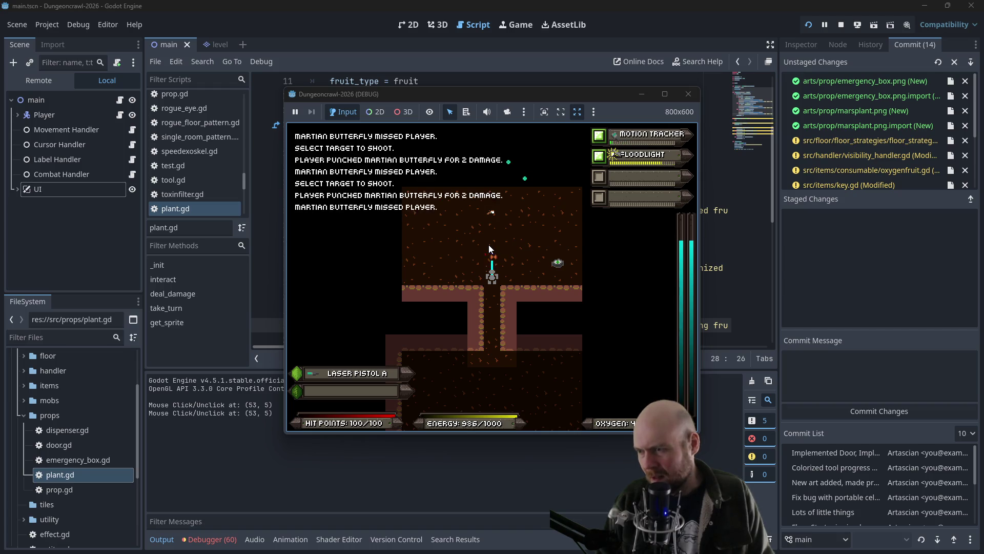
key("f")
key("f")
key("f")
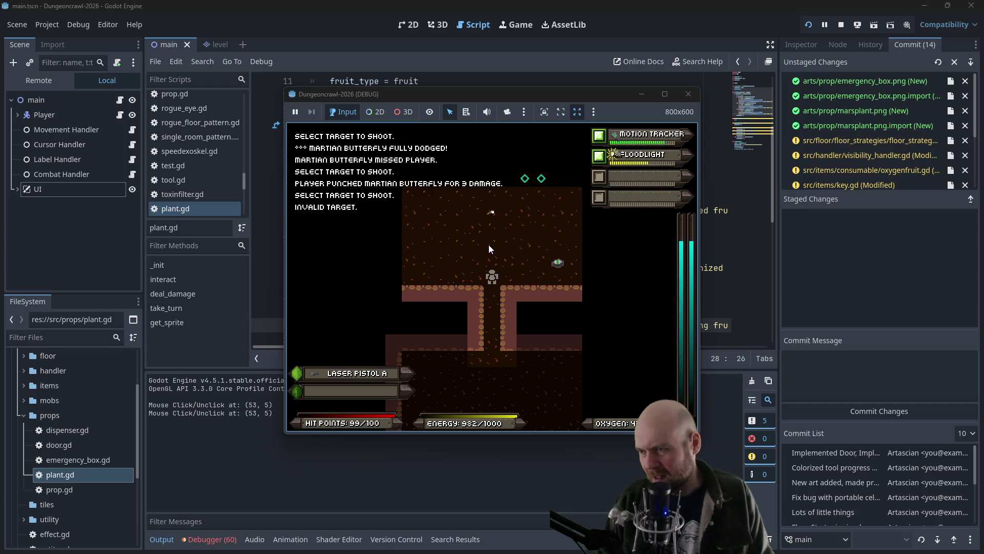
key("Up")
key("f")
key("f")
key("f")
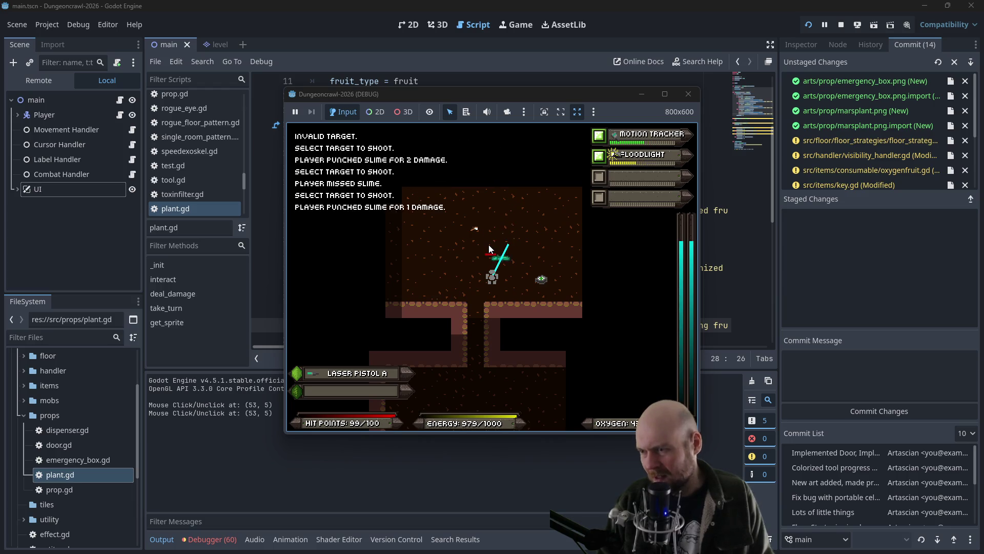
key("Down")
key("Down")
key("f")
key("f")
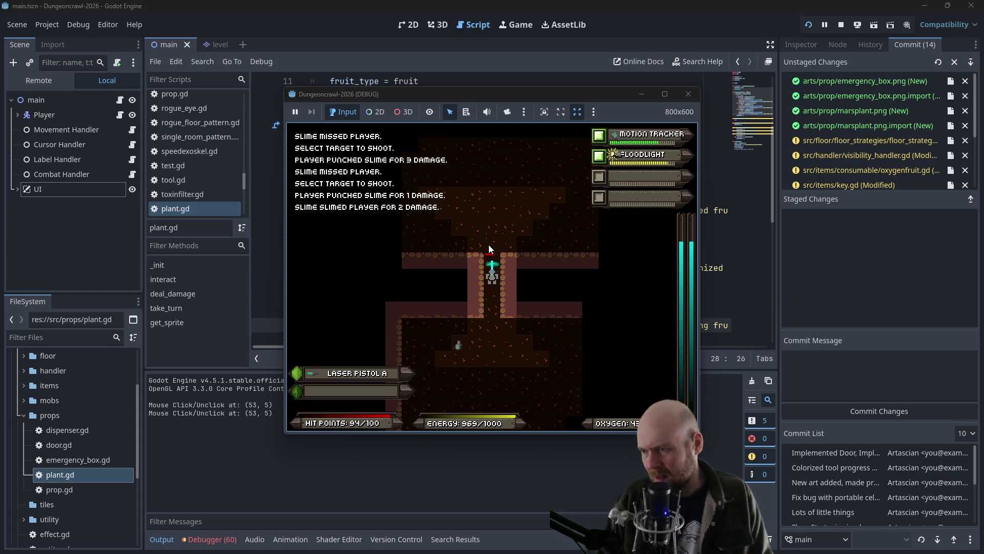
Step: Cross the larger room, grab the medgel pack, and head up the narrow corridor
key("Up")
key("Up")
key("Up")
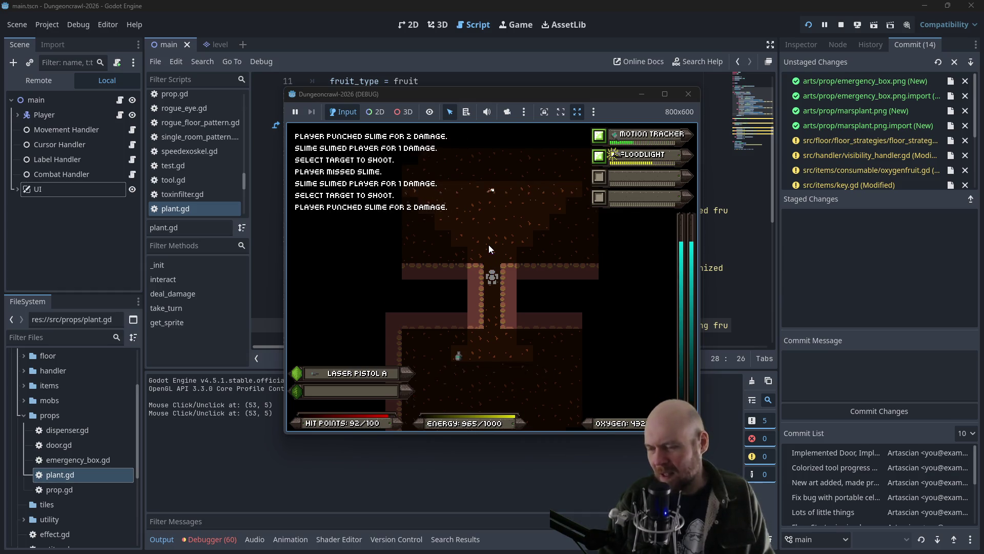
key("Right")
key("Right")
key("Right")
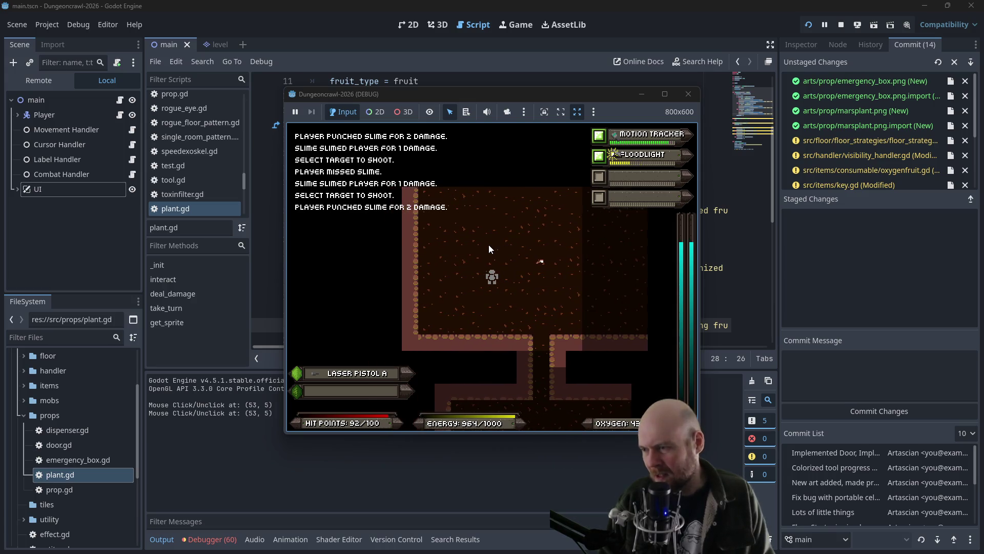
key("Down")
key("Down")
key("Left")
key("Left")
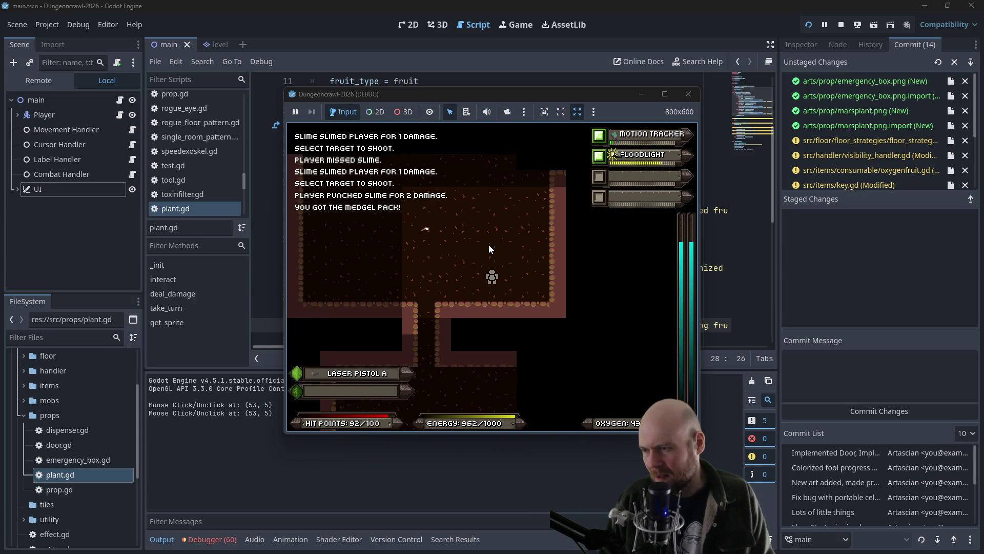
key("Up")
key("Up")
key("Up")
key("Right")
key("Right")
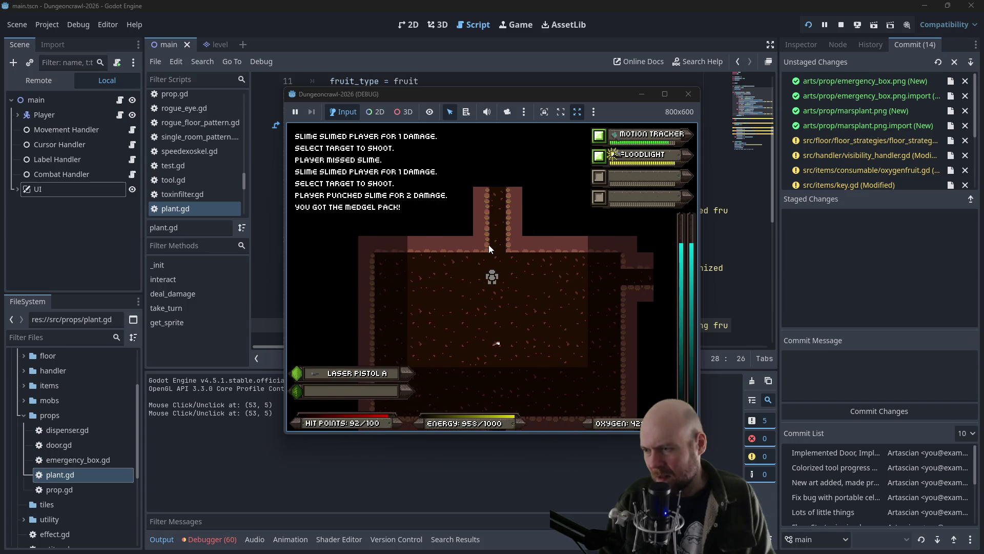
key("Up")
key("Up")
key("Up")
key("Up")
key("Up")
key("Up")
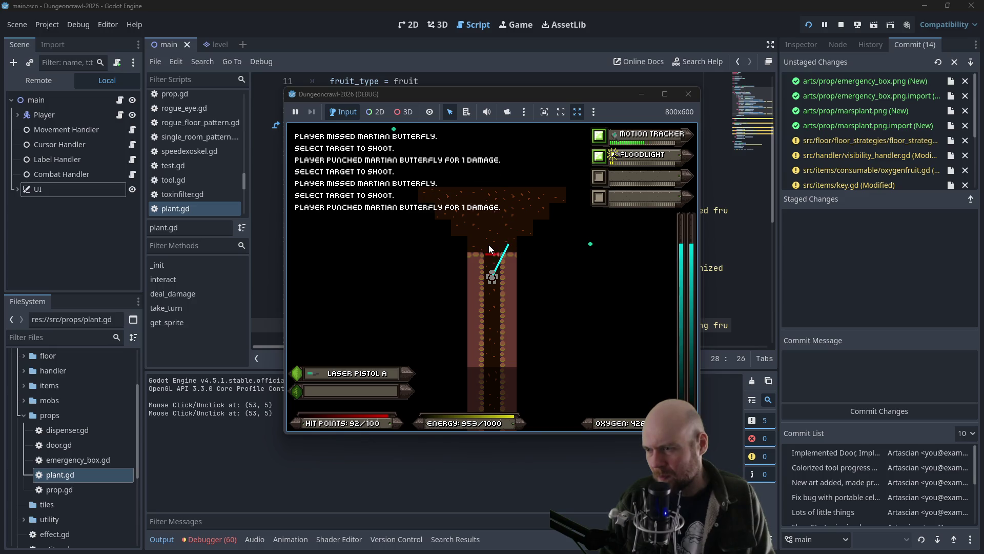
Step: Fight the Martian butterfly, then repeatedly shoot the Rogue Bat in the next room
key("Up")
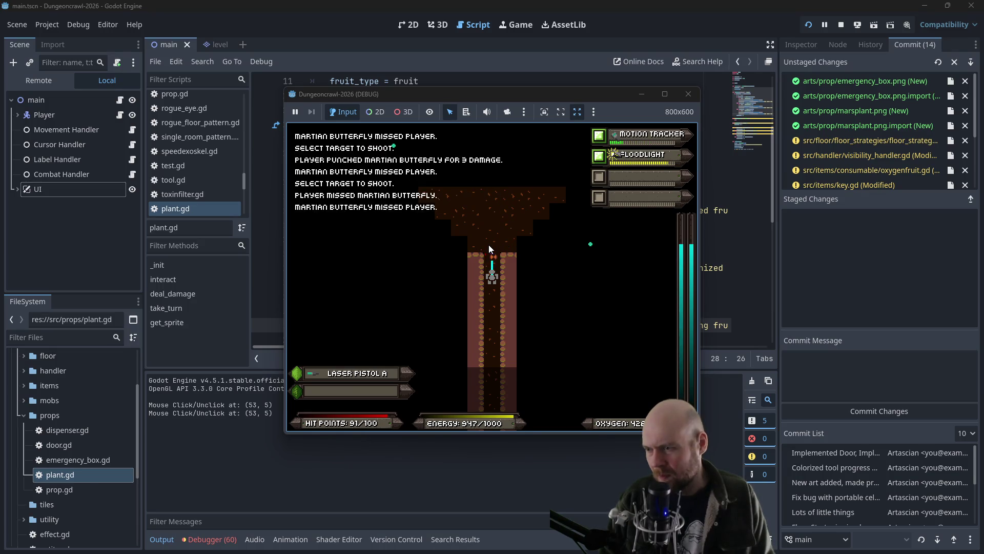
key("Up")
key("Up")
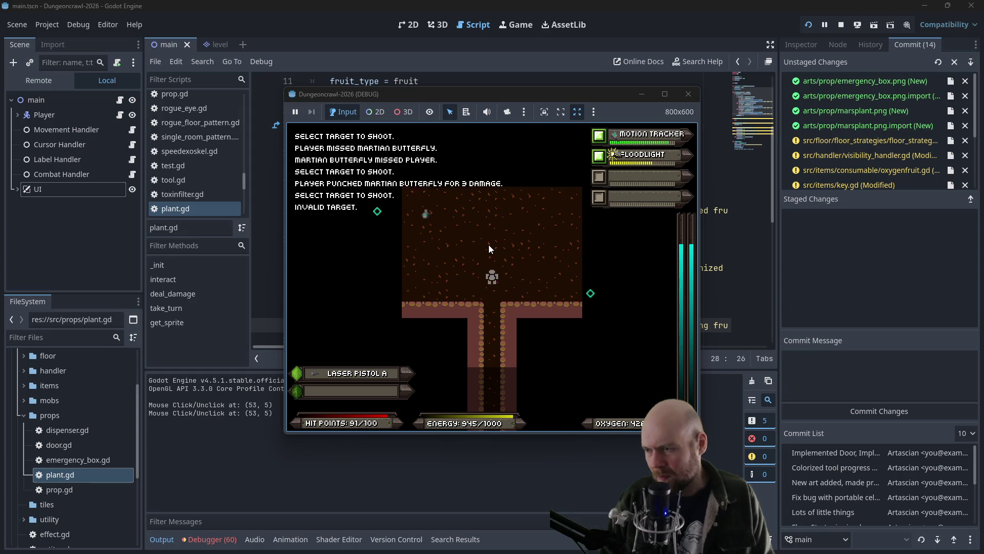
key("Up")
key("Right")
key("f")
key("Return")
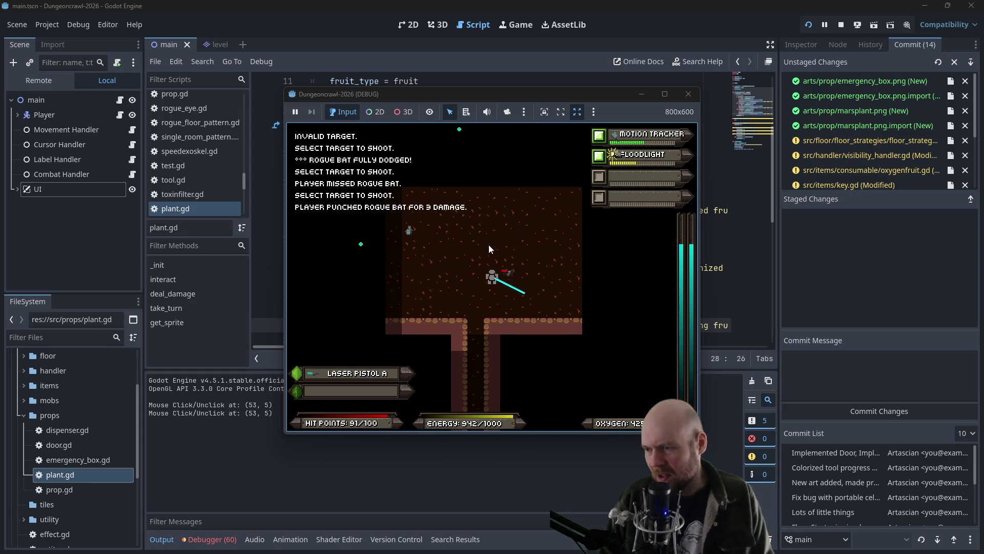
key("f")
key("Return")
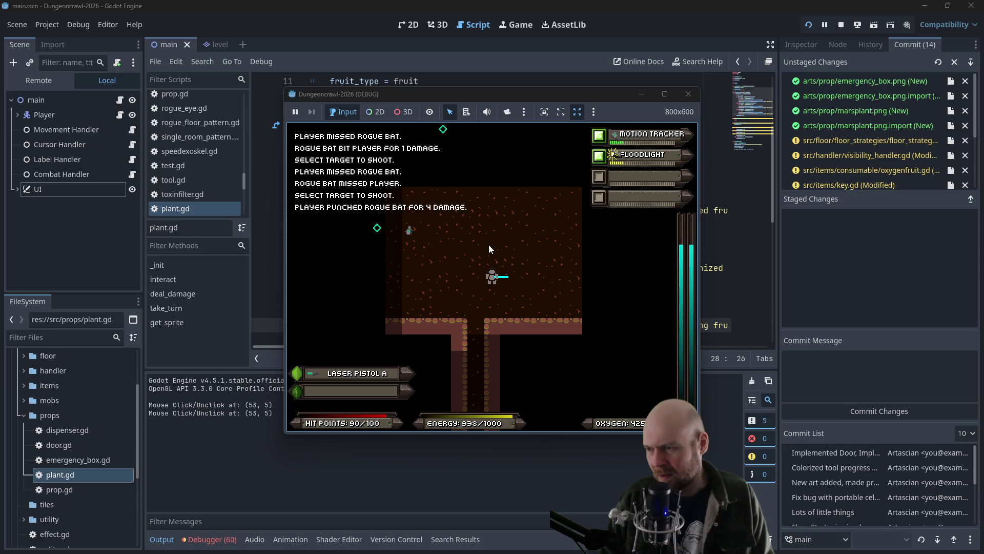
key("f")
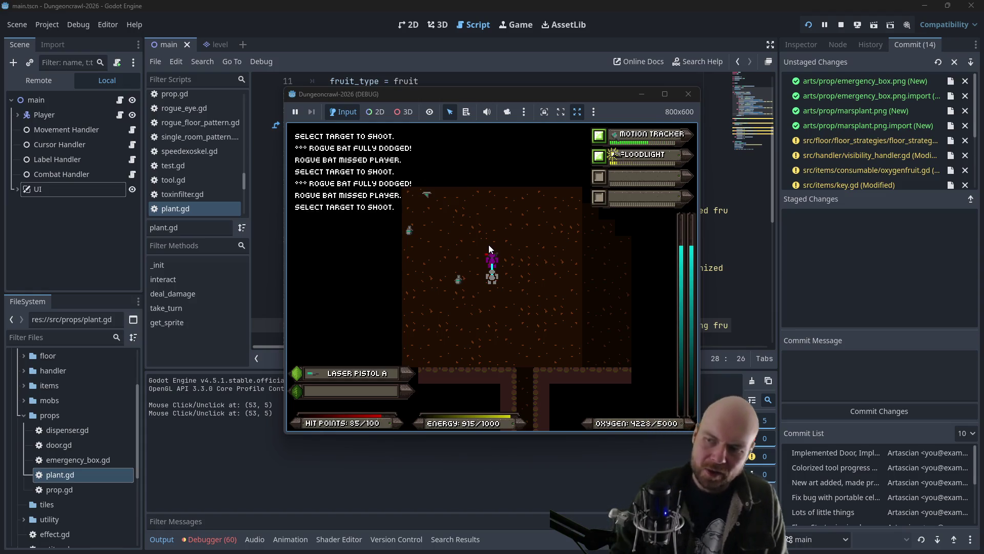
left_click(489, 249)
Step: Move around the room to collect Laser Pistol B, ending at 85/100 HP
key("Left")
key("Up")
key("Left")
key("Up")
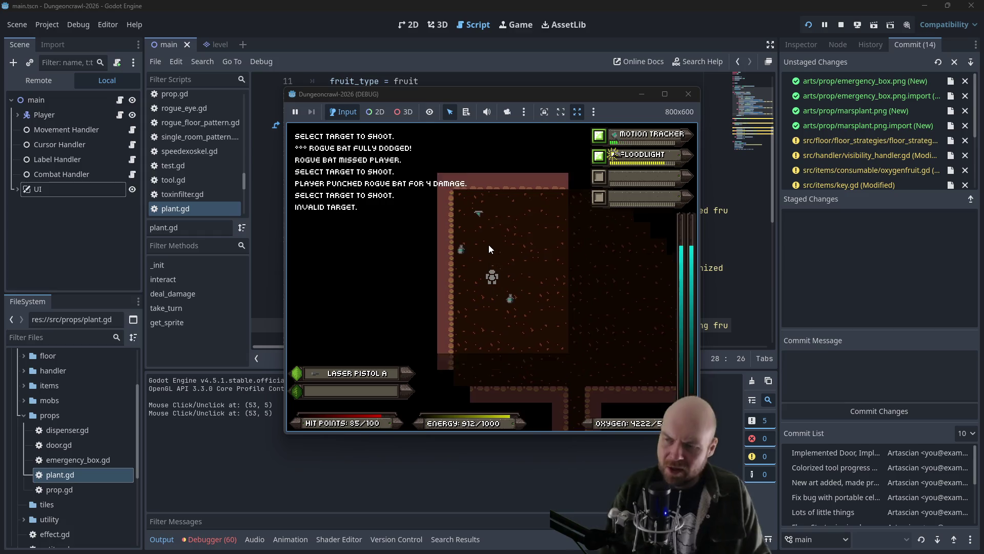
key("Up")
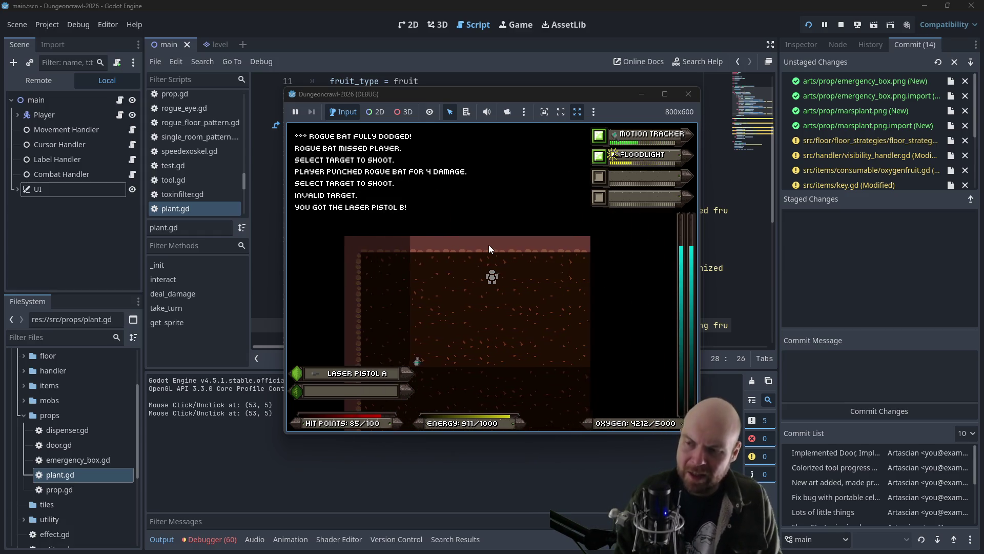
key("Down")
key("Right")
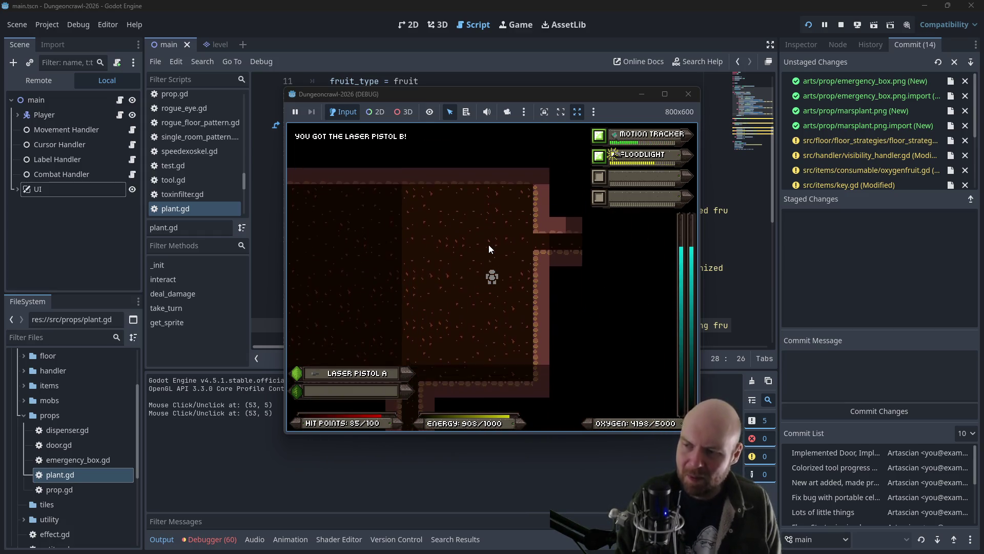
Step: Walk right into the corridor and shoot the slime and the Rogue Bat
key("Right")
key("f")
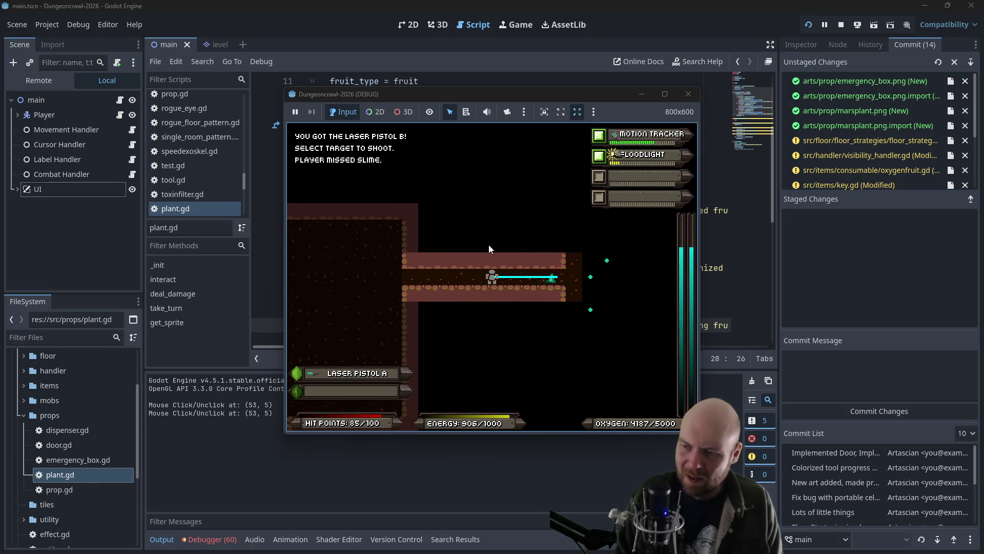
key("f")
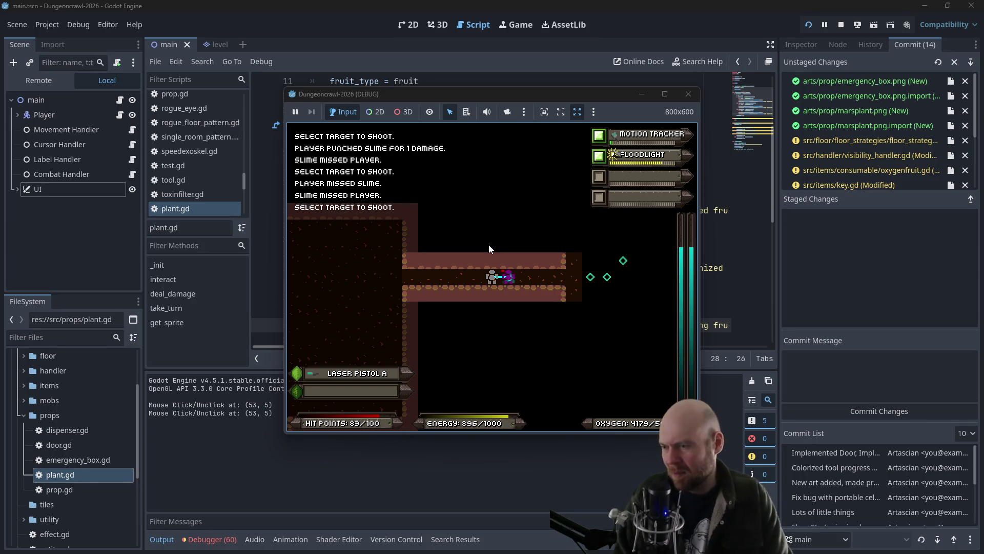
key("f")
Step: Ready Laser Pistol B from the inventory and keep firing at the Rogue Bat
key("i")
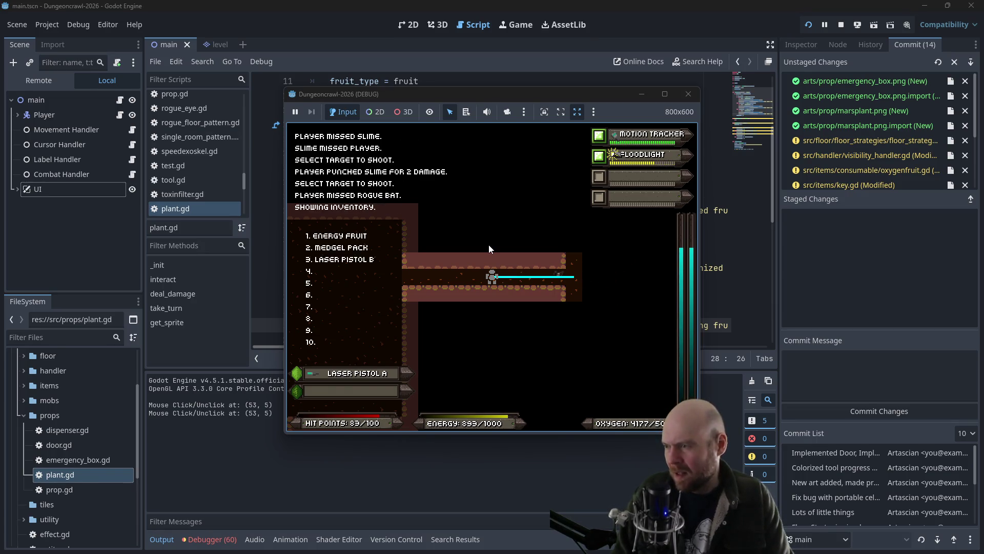
key("3")
key("f")
key("f")
key("f")
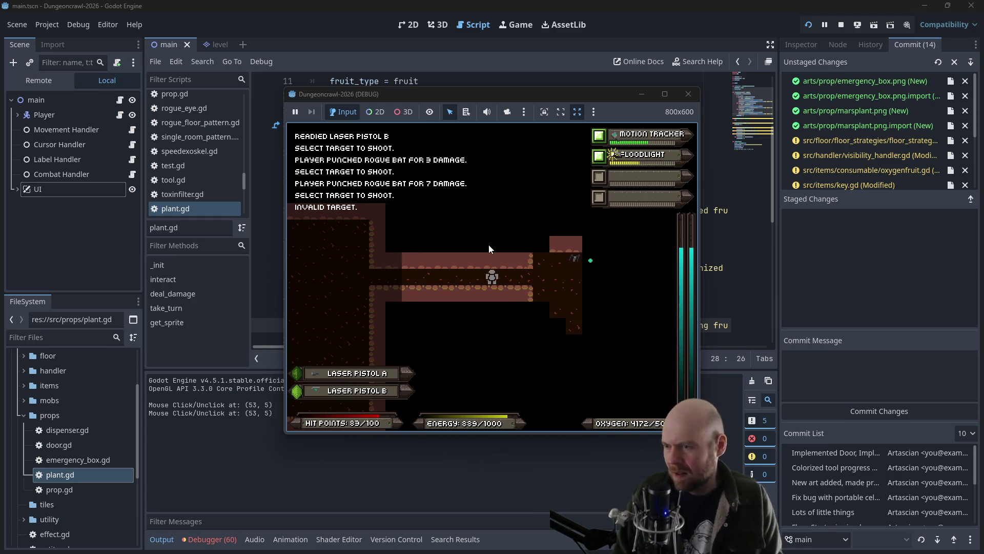
key("f")
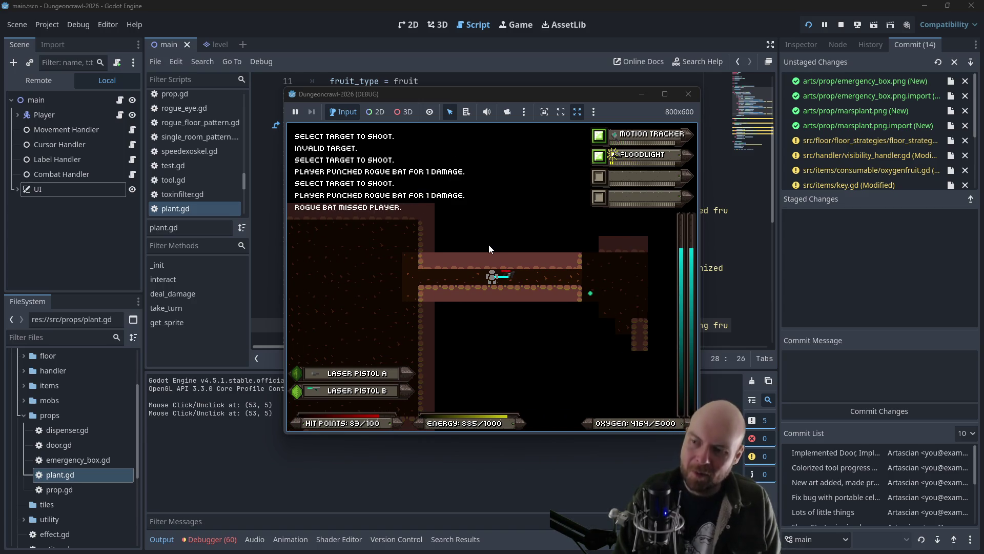
Step: Fight the Martian butterfly and rogue bat while walking right along the corridor
key("f")
key("f")
key("f")
key("f")
key("f")
key("f")
key("Right")
key("Right")
key("Right")
key("Right")
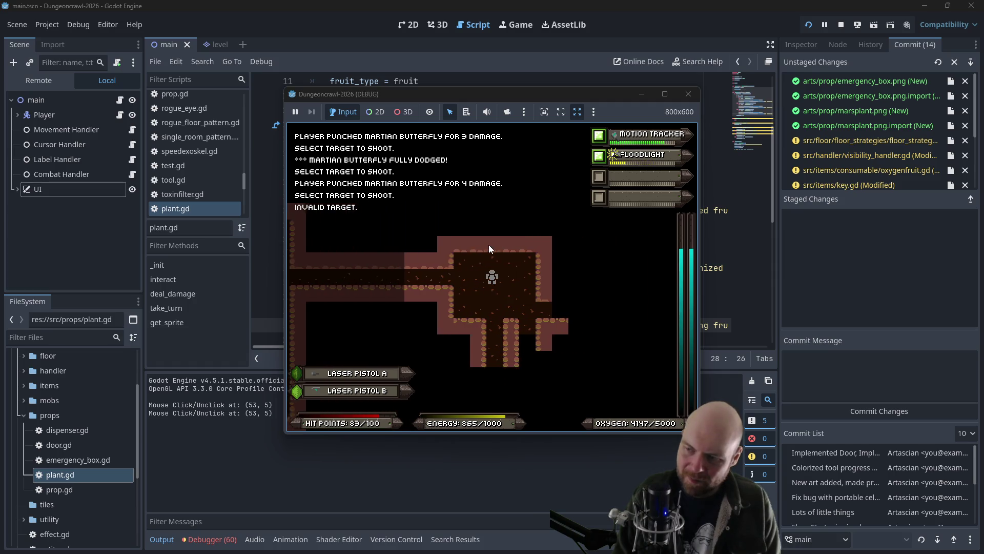
key("Right")
key("Right")
key("Right")
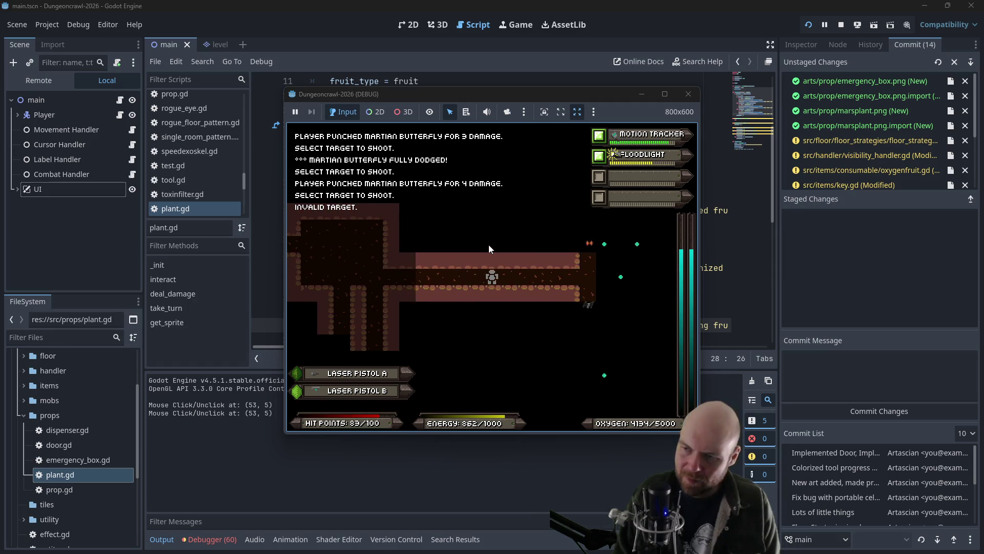
key("f")
key("f")
key("f")
key("f")
key("f")
key("f")
key("f")
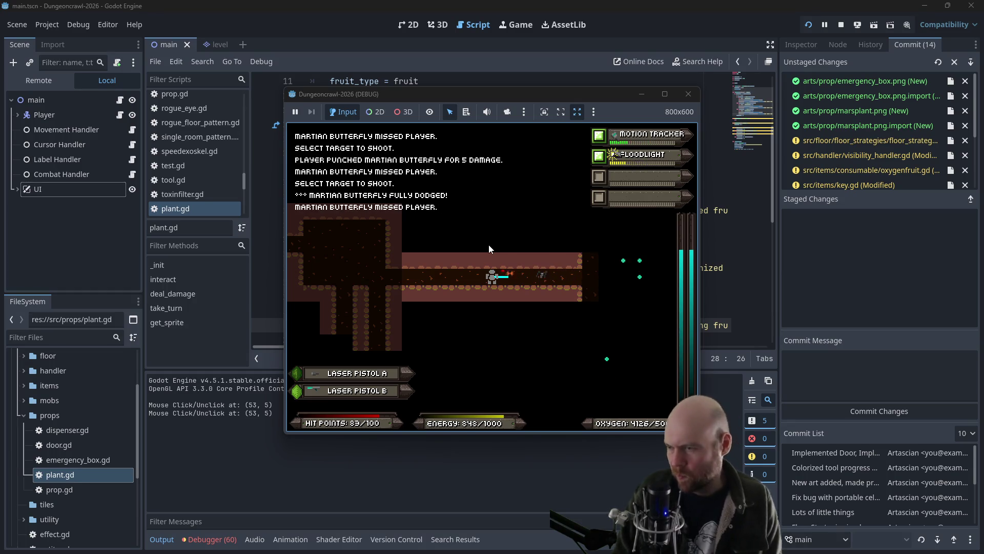
key("f")
key("f")
key("f")
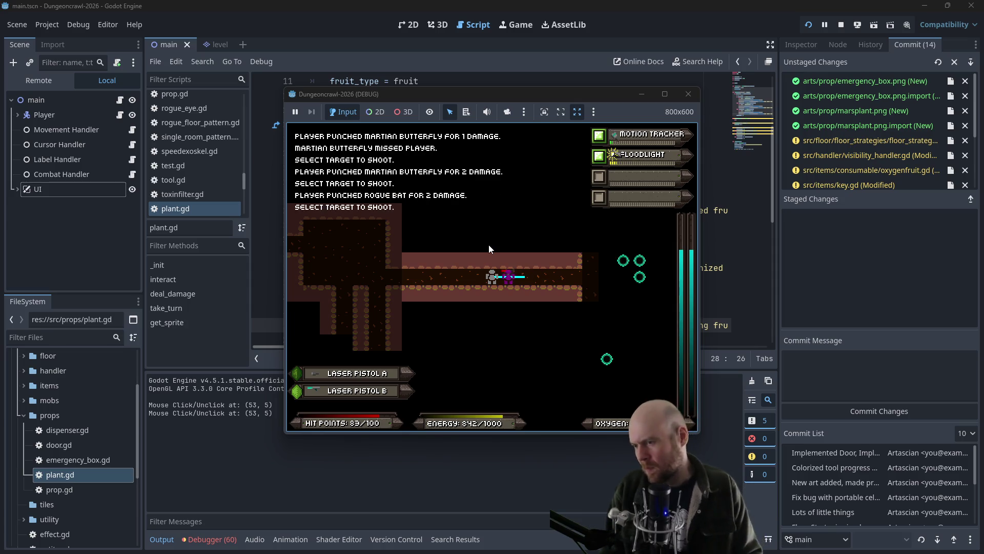
key("f")
key("f")
key("f")
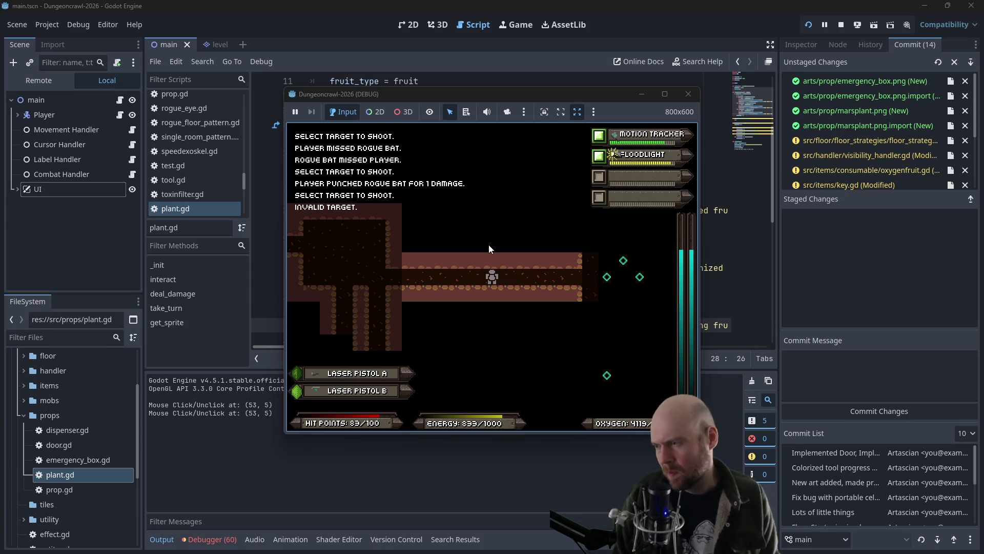
key("a")
key("a")
key("a")
key("a")
Step: Walk down the vertical corridor shooting at the Martian butterfly
key("s")
key("s")
key("s")
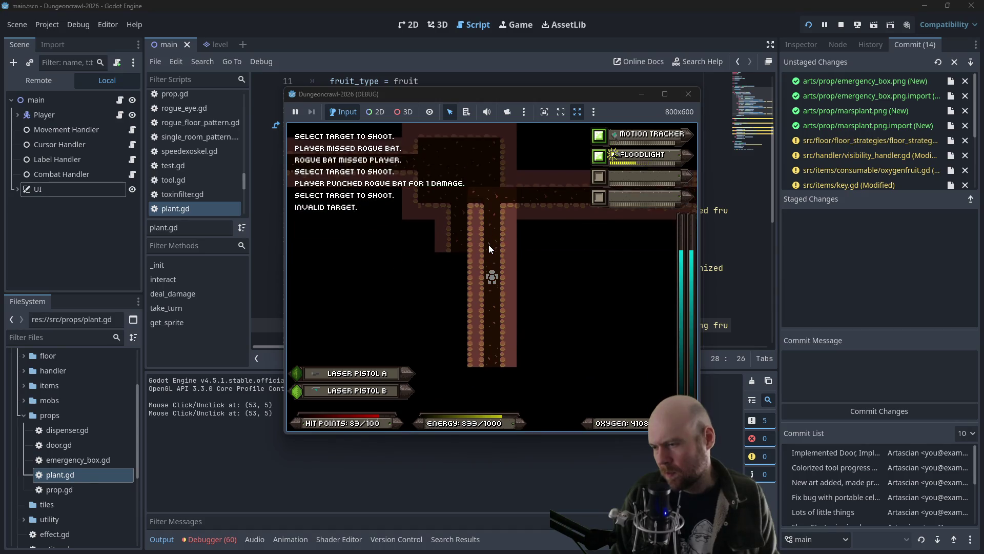
key("f")
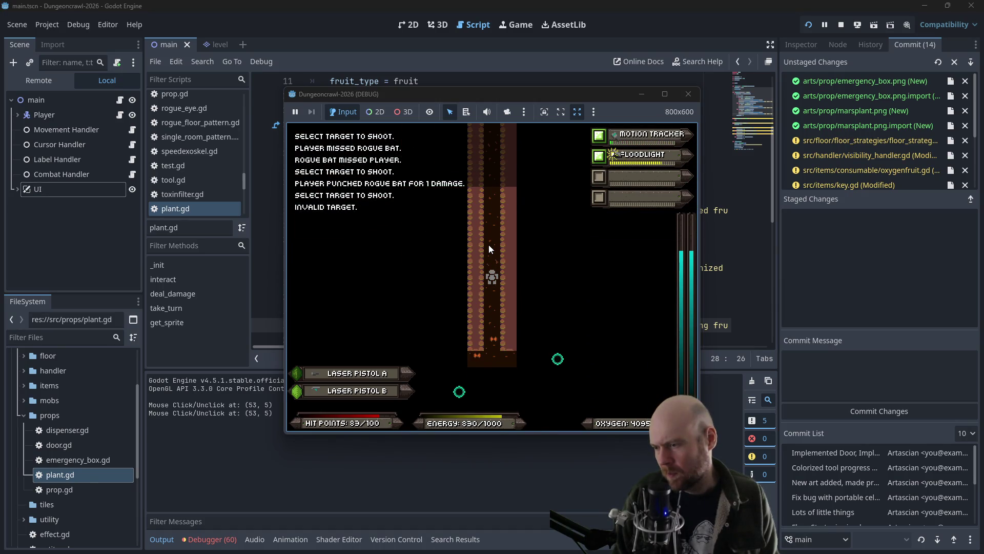
key("f")
key("f")
key("f")
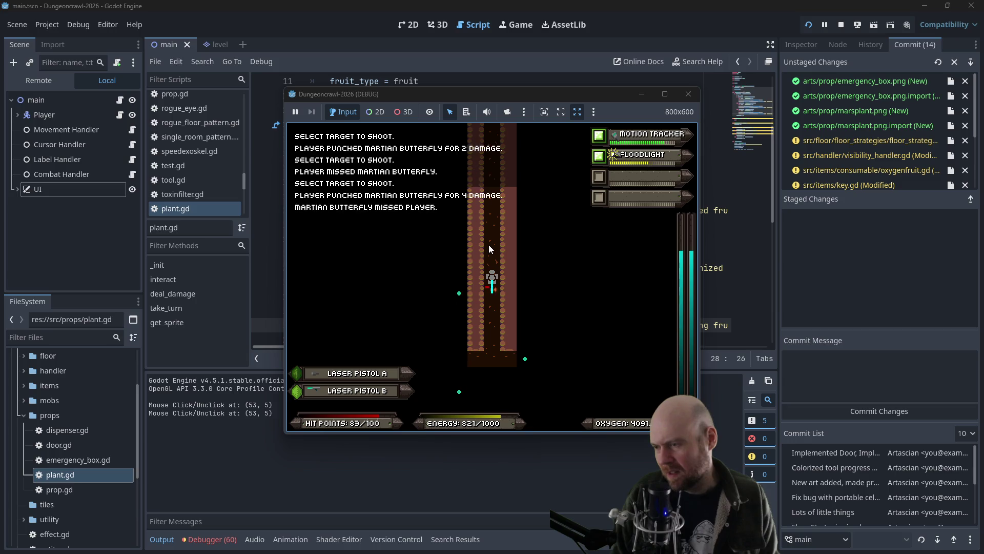
key("f")
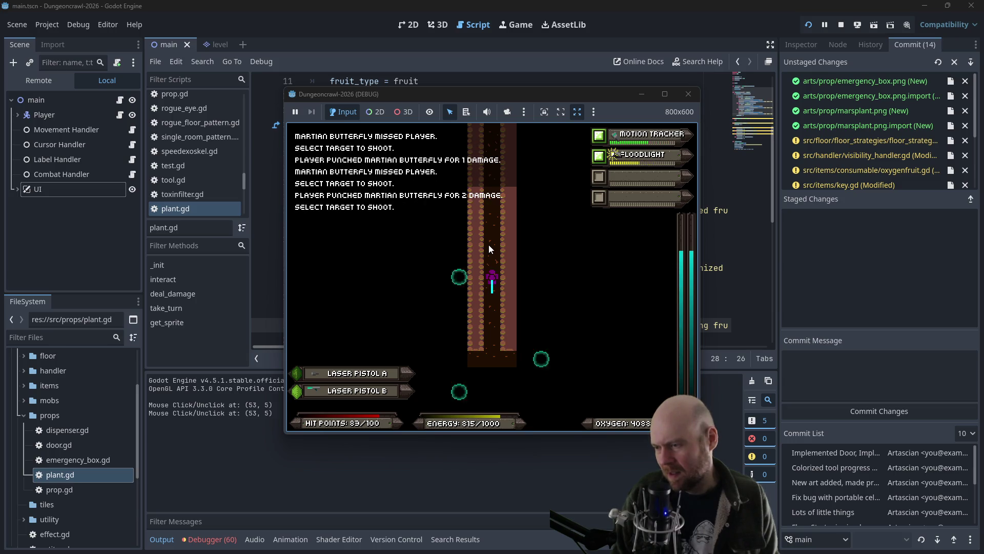
key("f")
key("f")
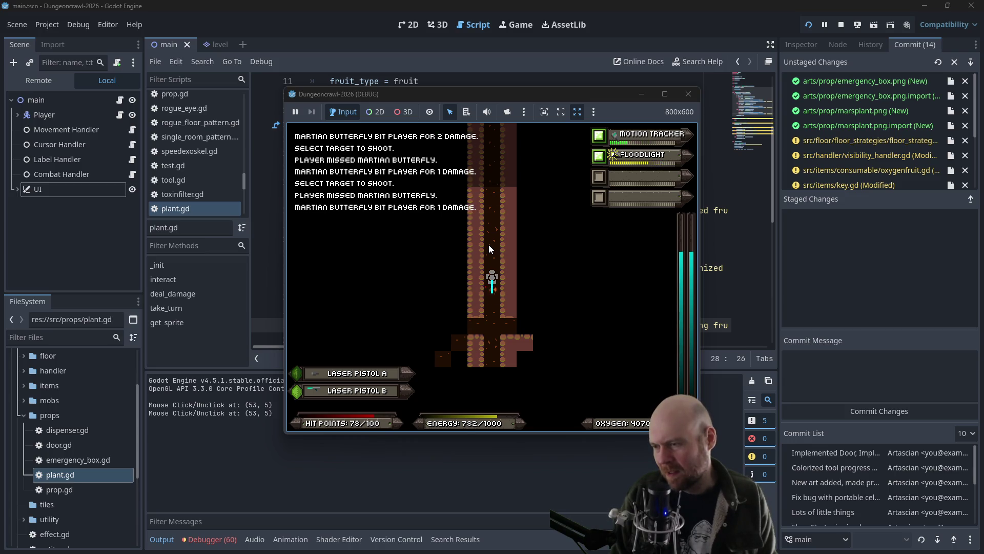
Step: Collect the dropped Eye at the junction and keep moving left, firing at targets
key("Down")
key("Down")
key("Down")
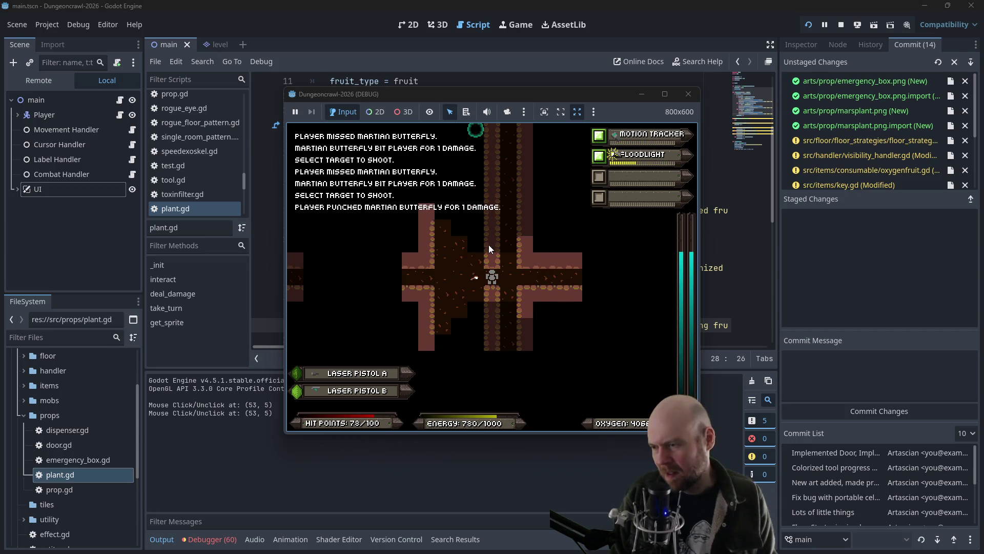
key("Left")
key("Left")
key("Left")
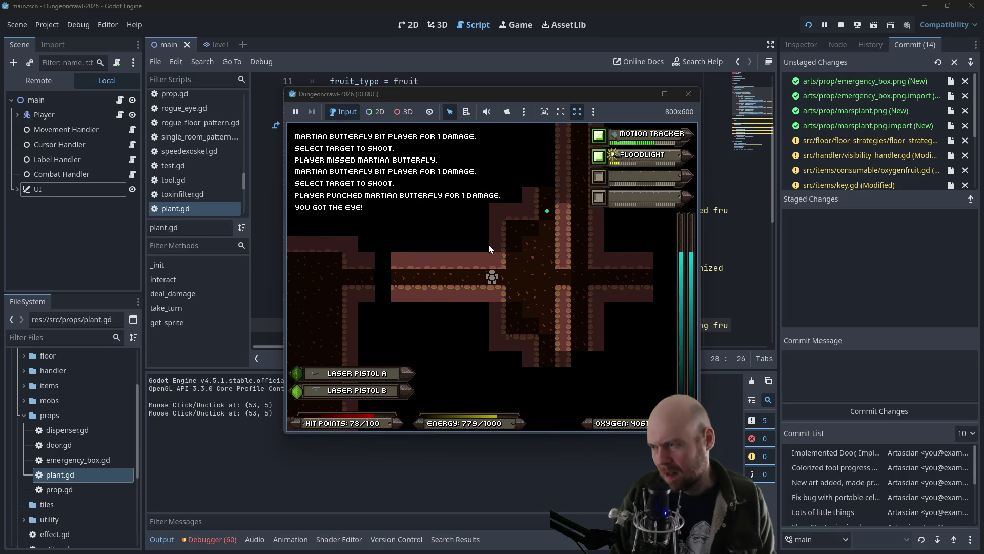
key("Left")
key("f")
key("Left")
key("f")
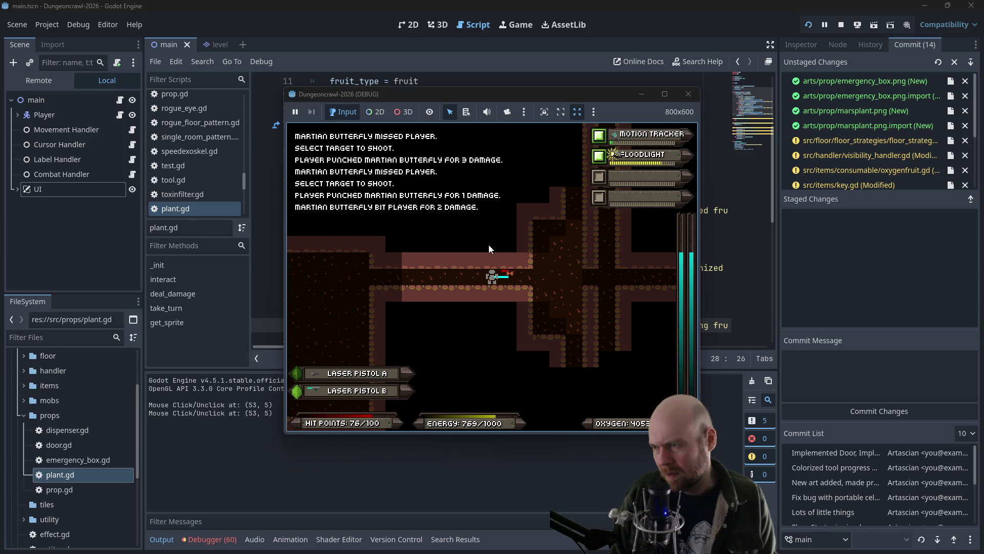
Step: Head down the vertical corridor, punching the Martian butterfly until it falls
key("Down")
key("Down")
key("Down")
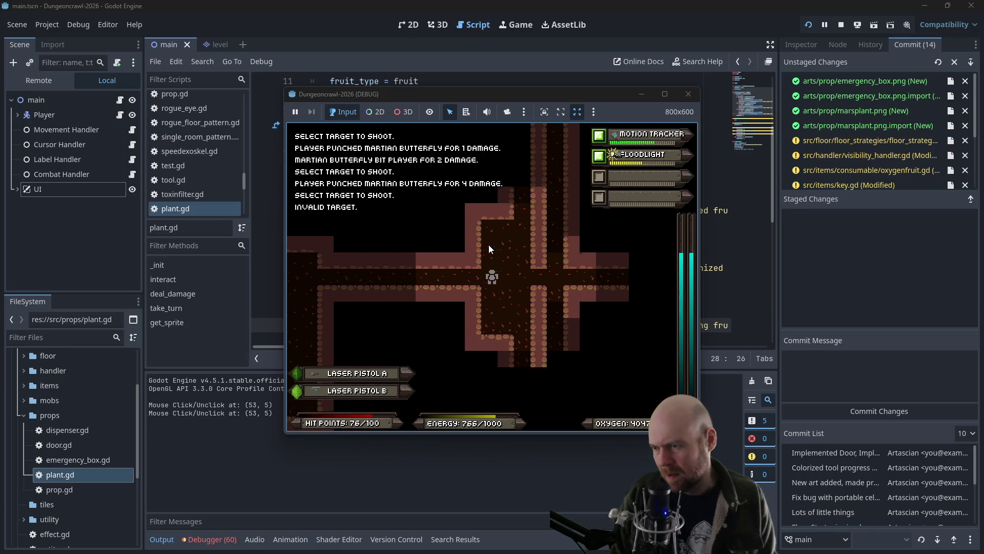
key("f")
key("Down")
key("Down")
key("f")
key("Down")
key("Down")
key("Down")
key("Down")
key("Down")
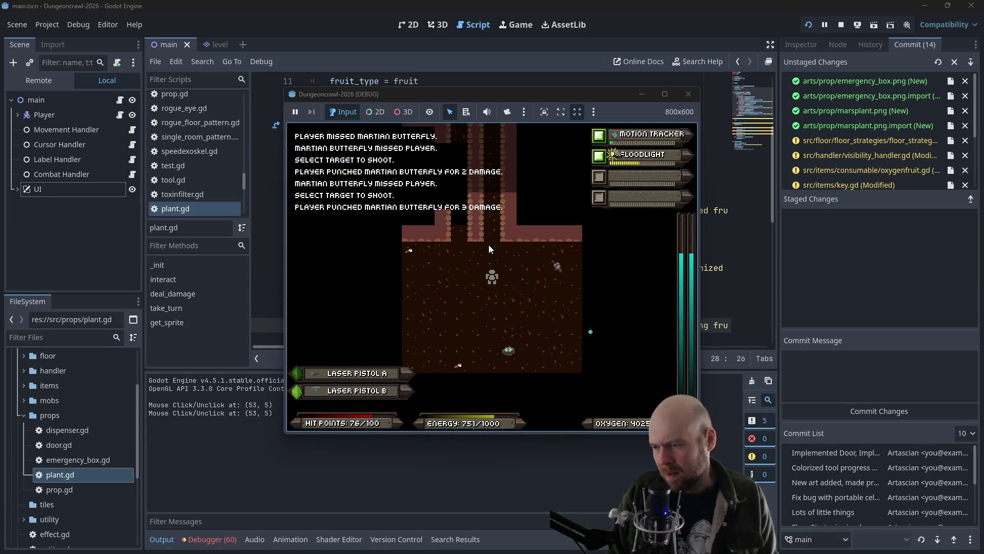
key("Down")
key("Down")
key("Down")
Step: Explore the west corridor and larger room, beat the butterfly, and pick up the Motion Tracker
key("Left")
key("Left")
key("Left")
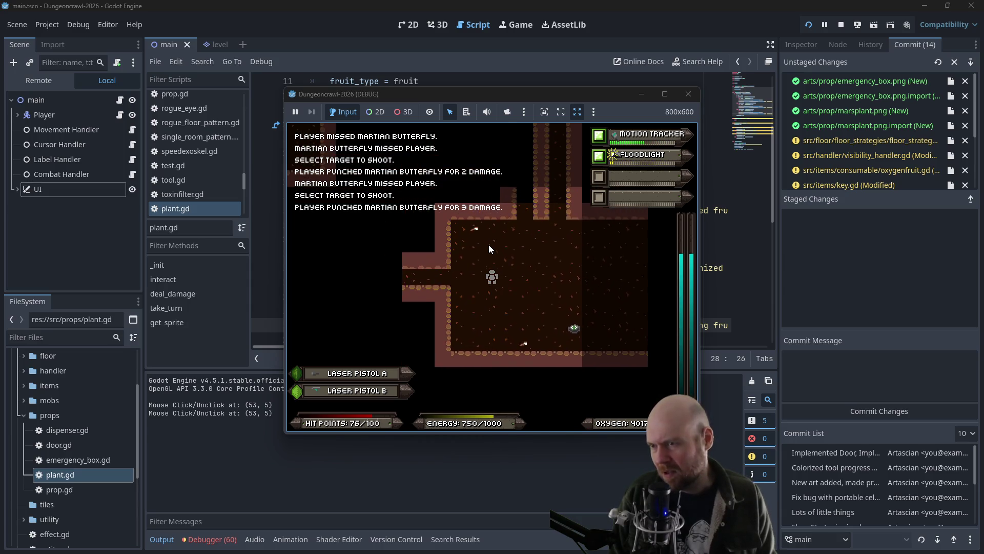
key("Left")
key("Left")
key("Left")
key("Right")
key("Right")
key("Right")
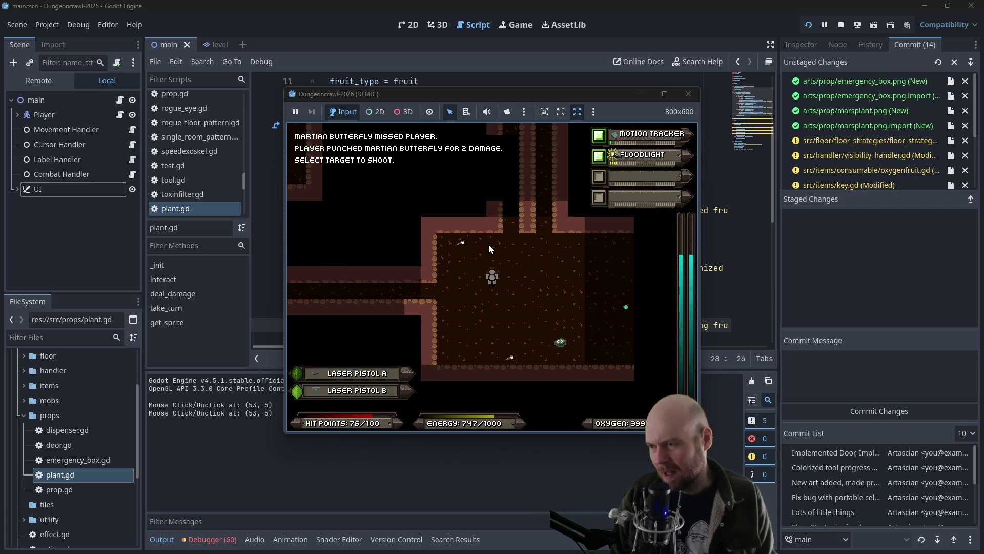
key("Right")
key("Right")
key("Right")
key("Up")
key("Right")
key("Right")
key("Right")
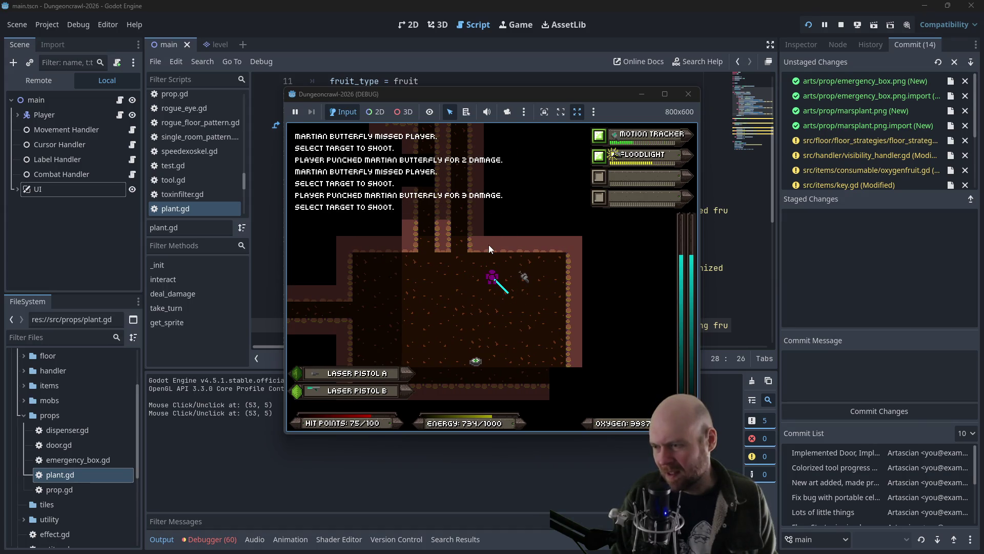
key("Right")
key("Left")
Step: Equip the Motion Tracker from the inventory and walk into the horizontal corridor
key("i")
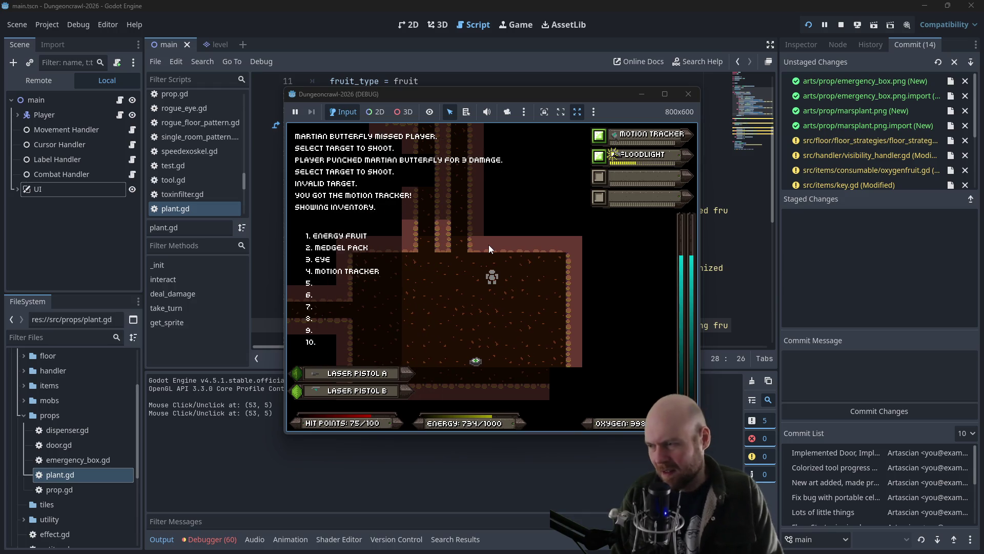
key("4")
key("Up")
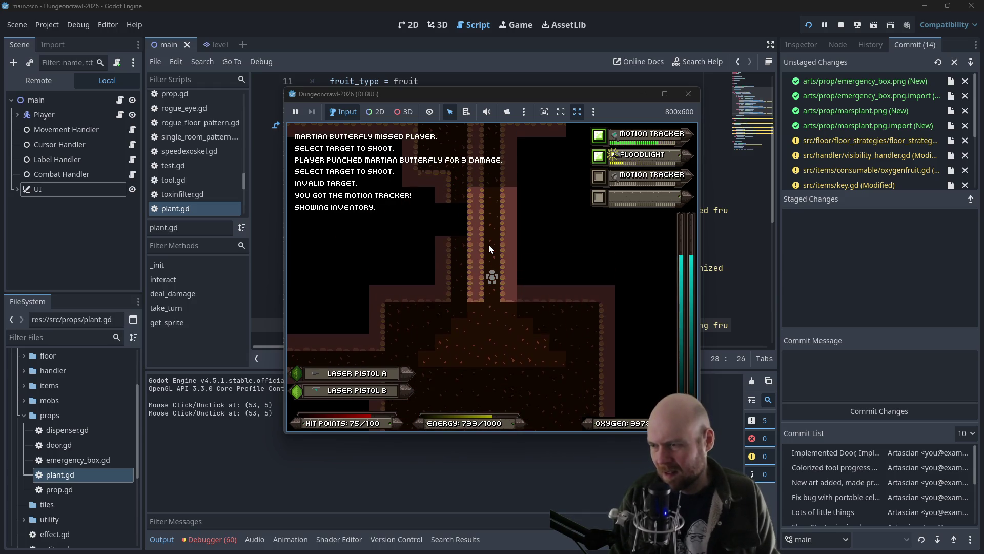
key("Up")
key("Up")
key("Right")
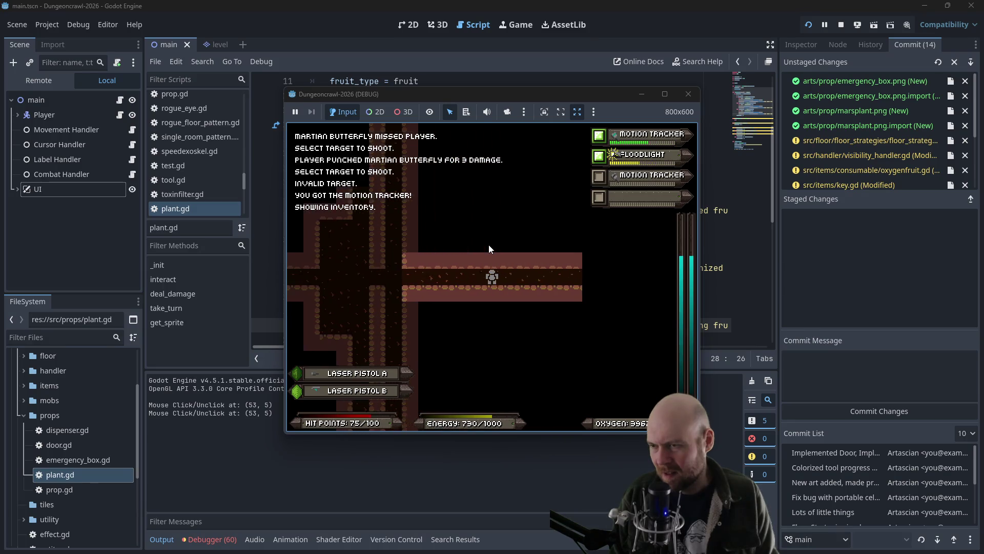
Step: Toggle the third-slot and first-slot motion trackers on and off repeatedly
key("3")
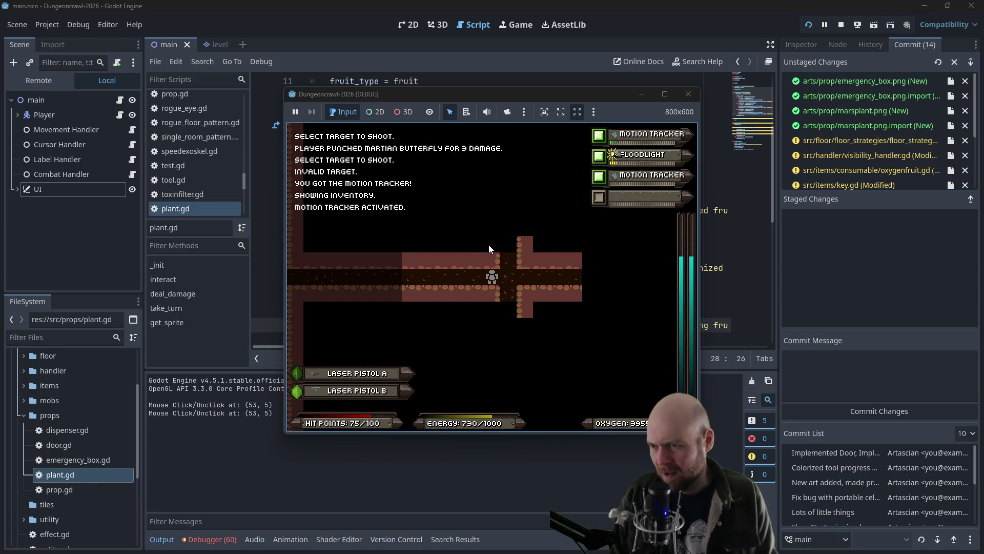
key("3")
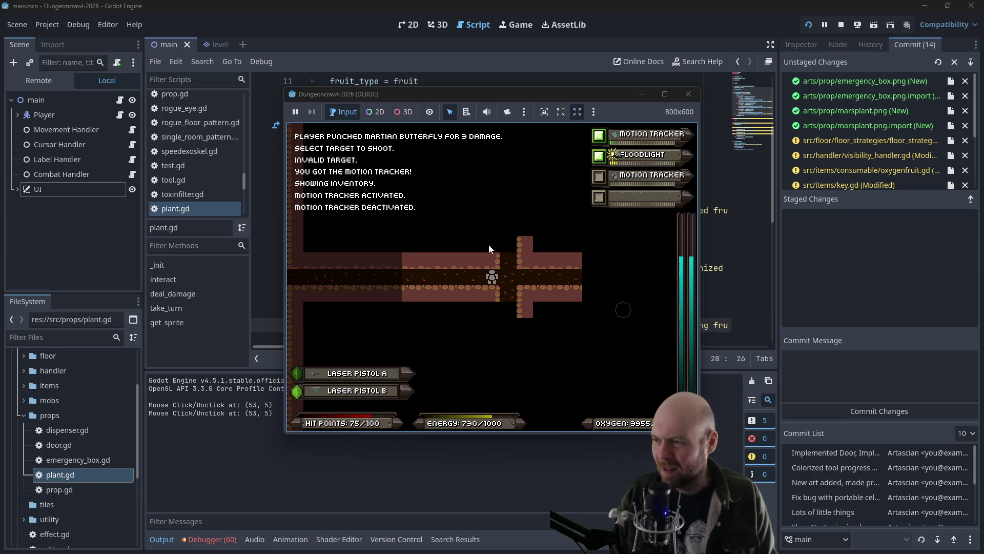
key("1")
key("1")
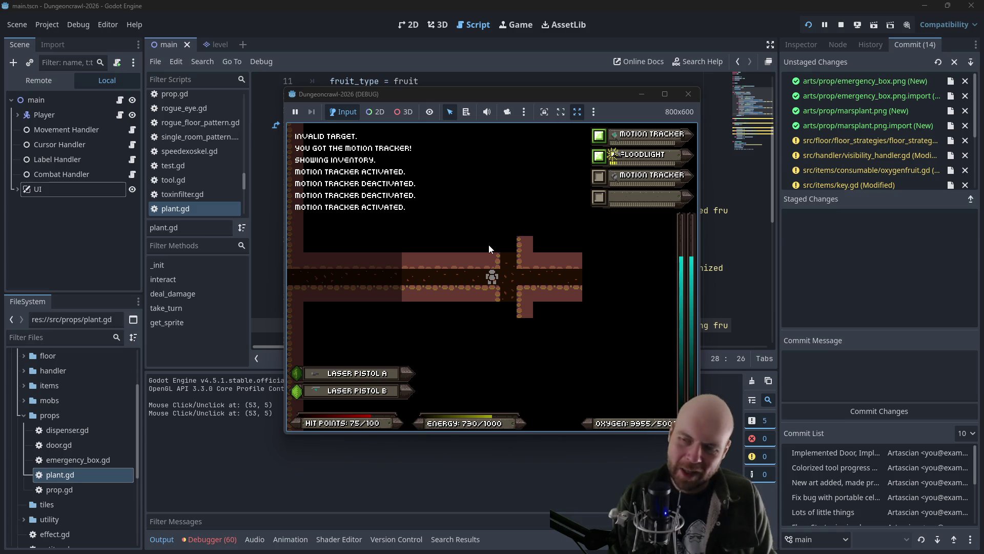
key("1")
key("1")
key("3")
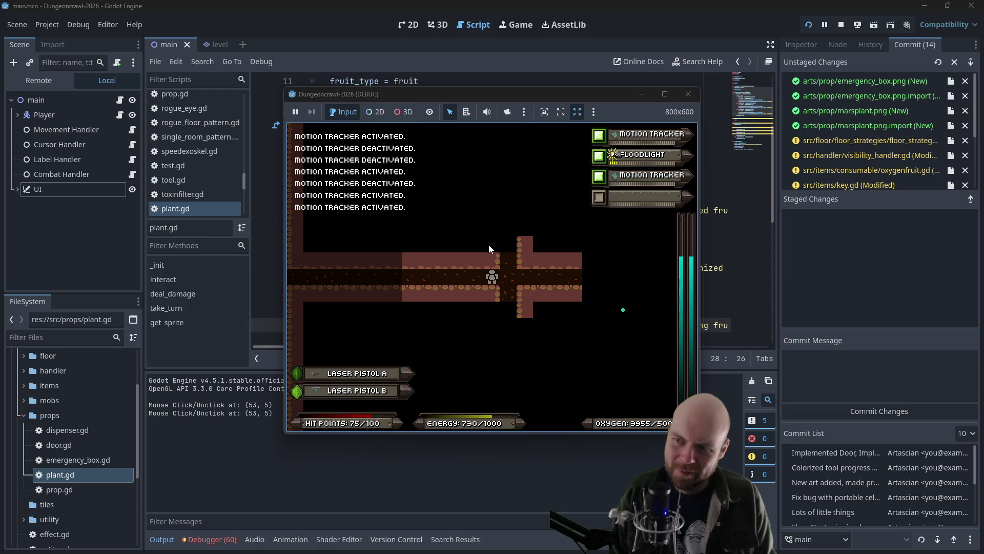
key("3")
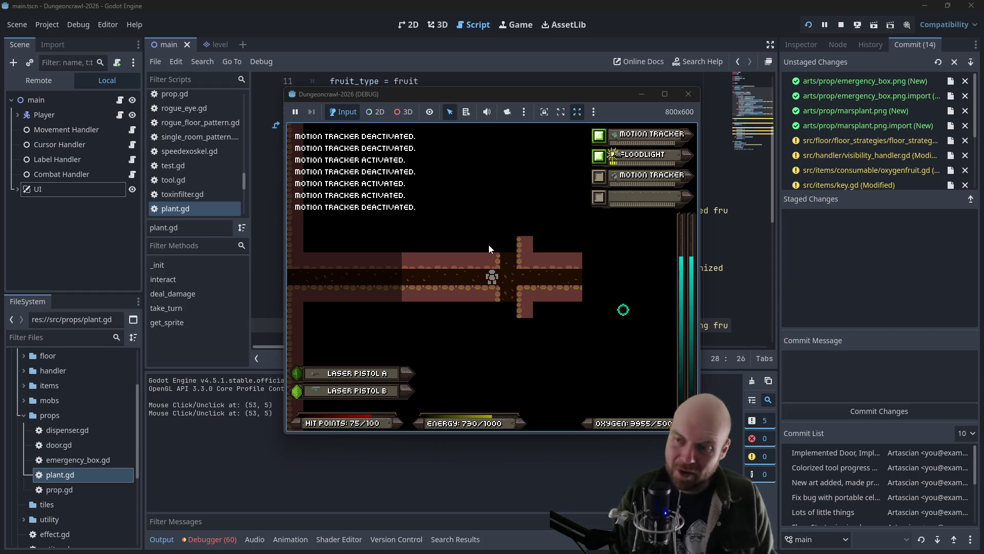
key("Right")
key("3")
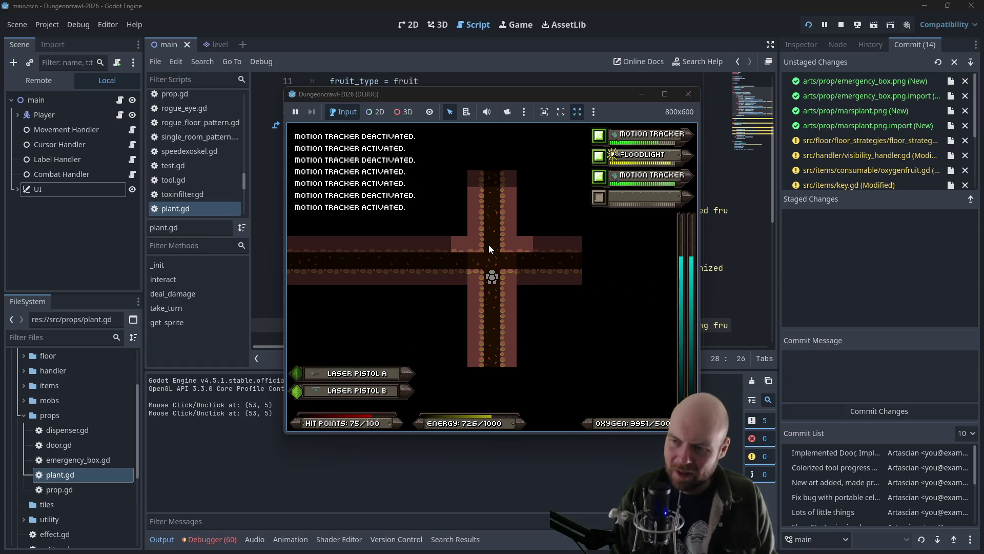
key("3")
Step: Walk up the long vertical corridor into the new room
key("Up")
key("Right")
key("Up")
key("Up")
key("Up")
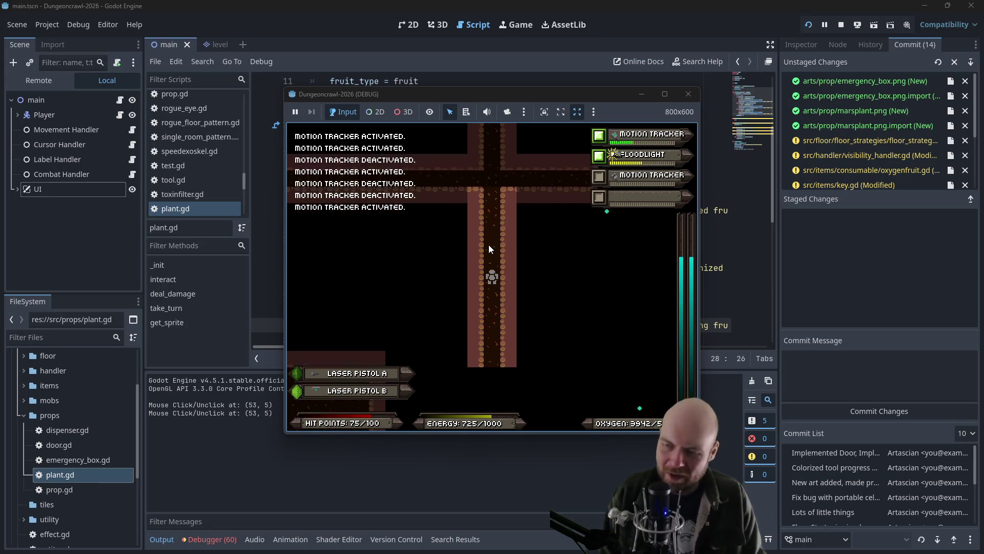
key("Up")
key("Up")
key("Up")
key("Right")
key("Right")
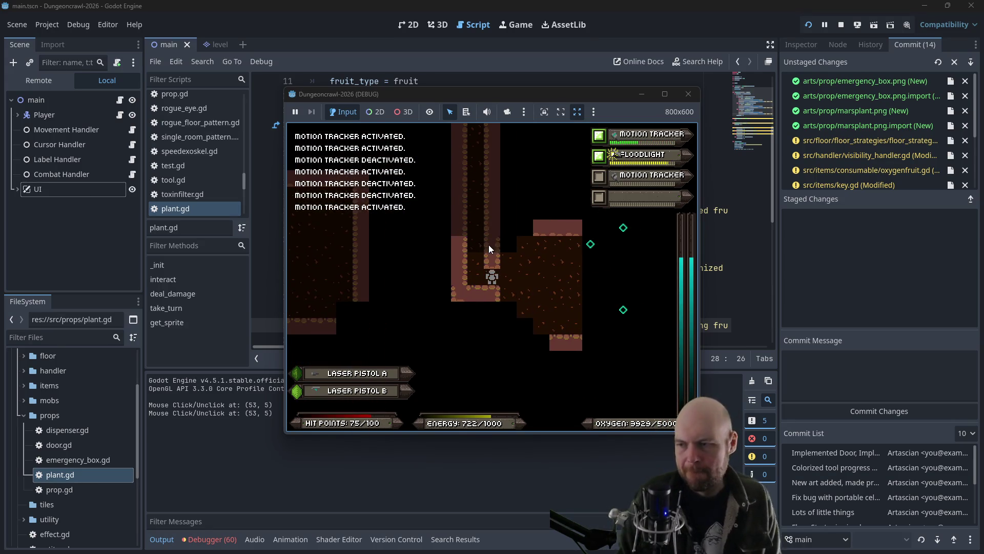
Step: Punch and shoot the rogue bat and Martian butterfly at the room entrance
key("f")
key("Return")
key("Return")
key("Return")
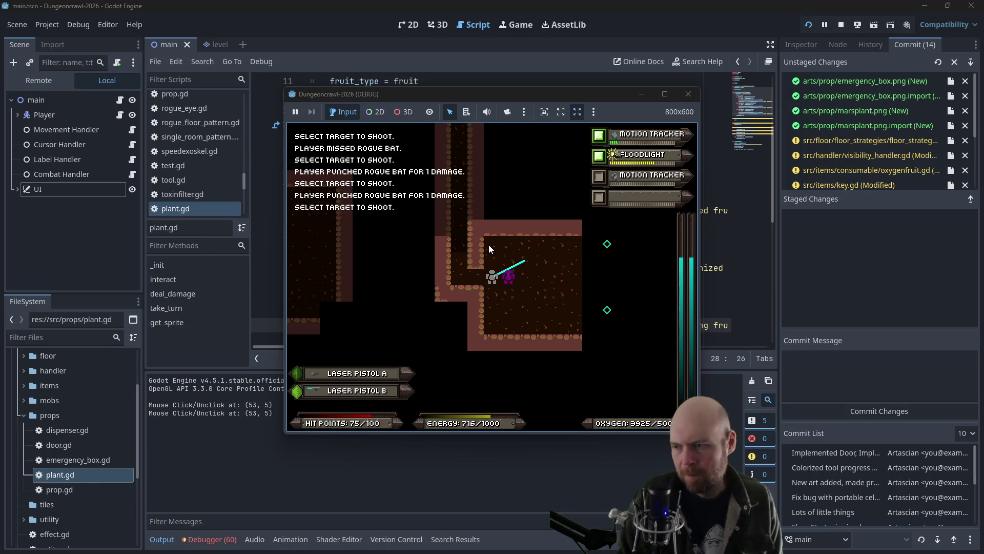
key("Return")
key("Right")
key("Right")
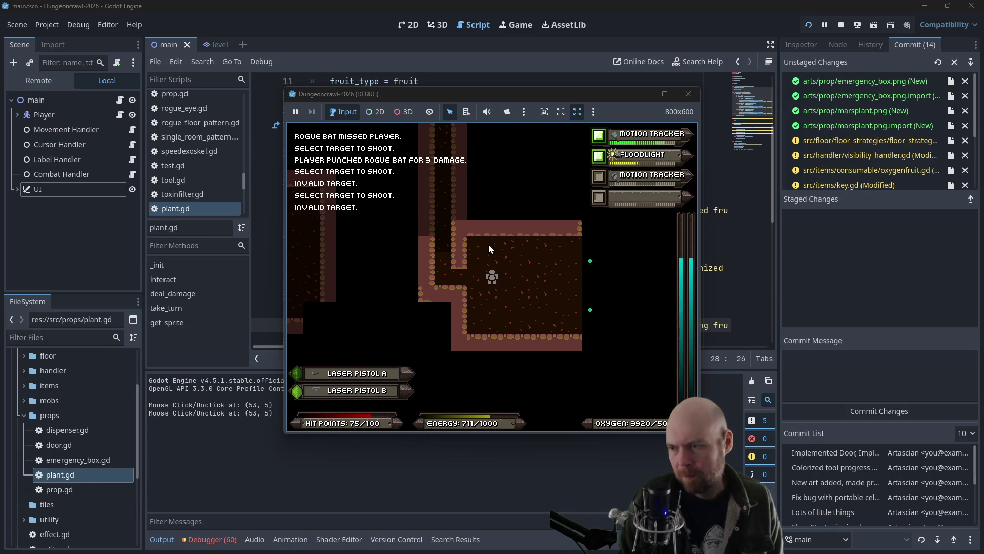
key("Return")
key("Return")
key("Return")
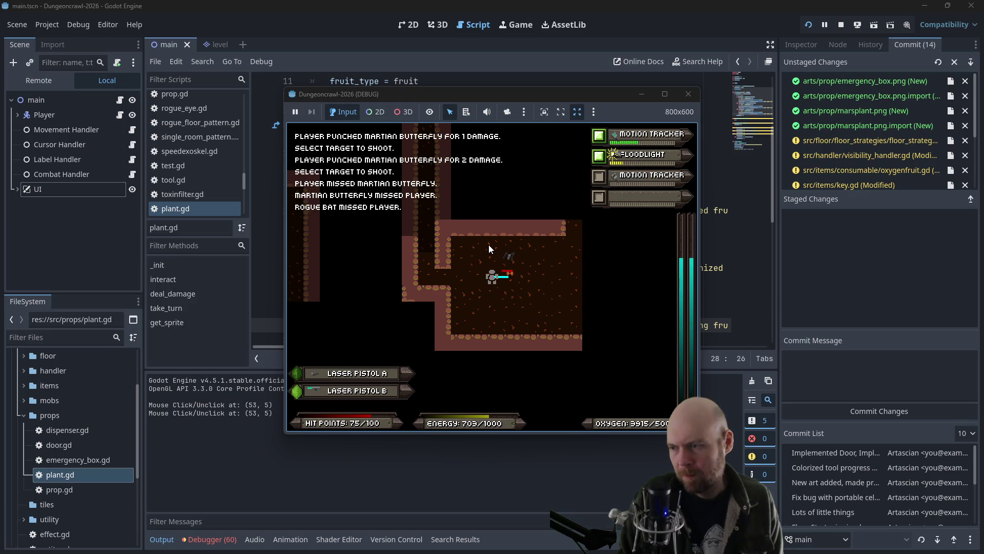
key("Return")
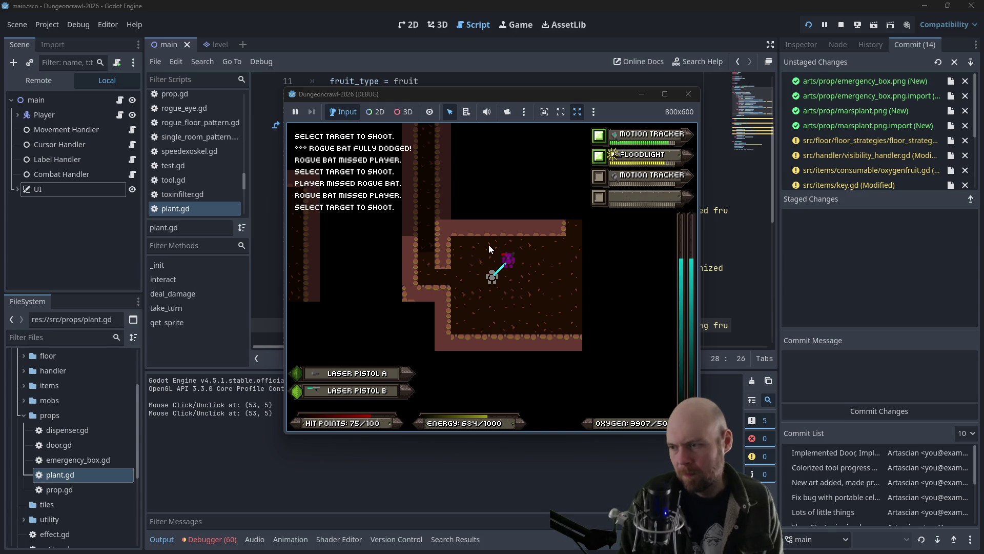
Step: Move up the vertical corridor, fighting the butterfly, slime, and rogue bat
key("Left")
key("Left")
key("Left")
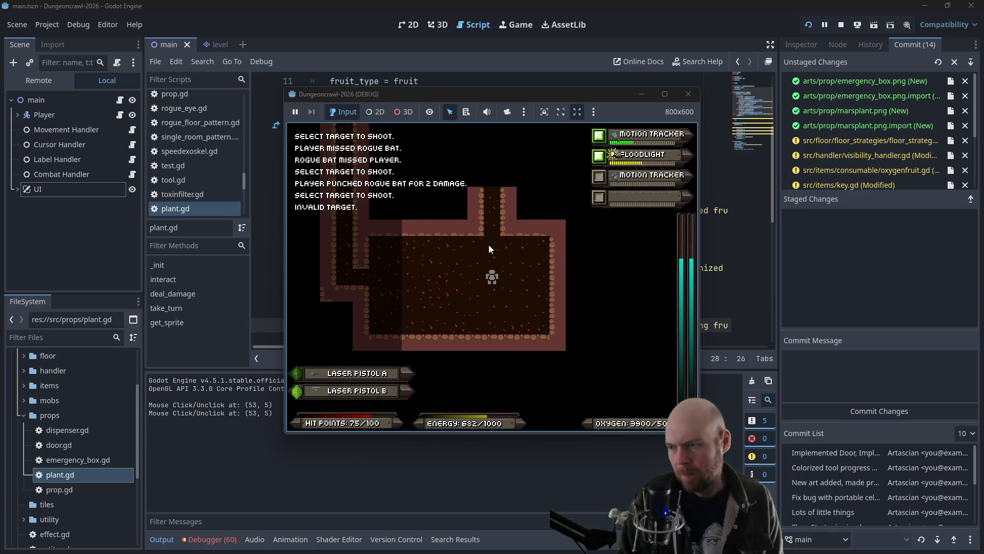
key("Up")
key("Up")
key("Up")
key("Up")
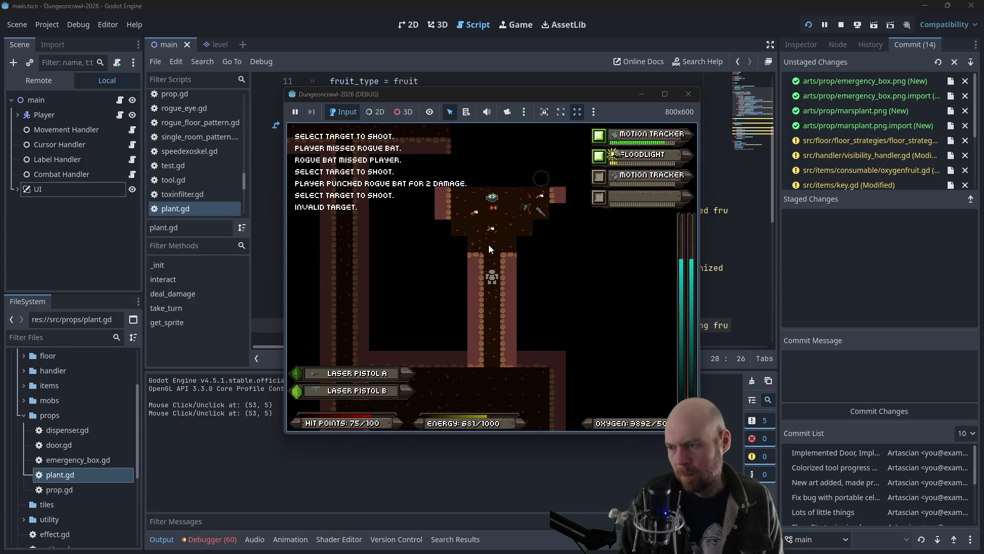
key("Return")
key("Return")
key("Return")
key("Return")
key("Return")
key("Return")
key("Return")
key("Return")
key("Return")
key("Return")
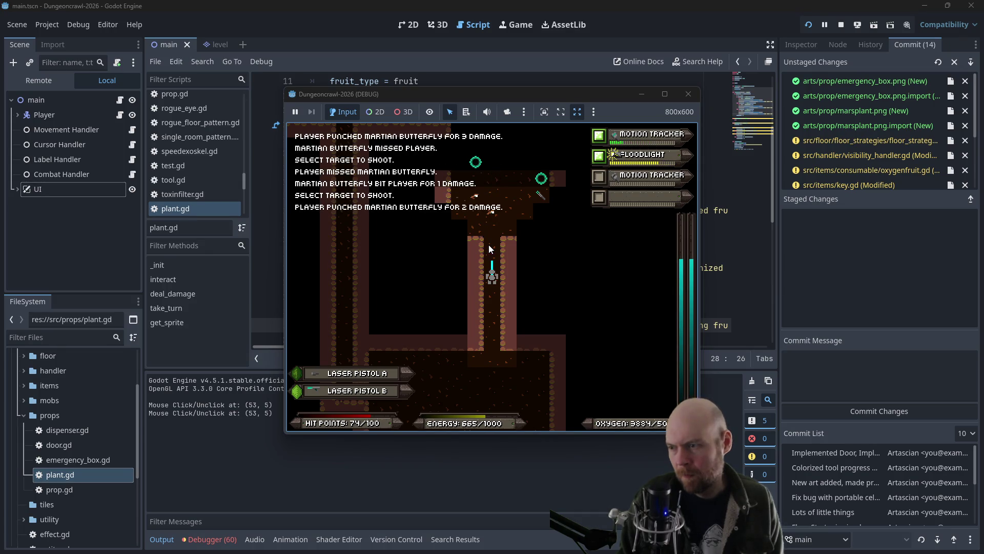
key("Up")
key("Return")
key("Return")
key("Return")
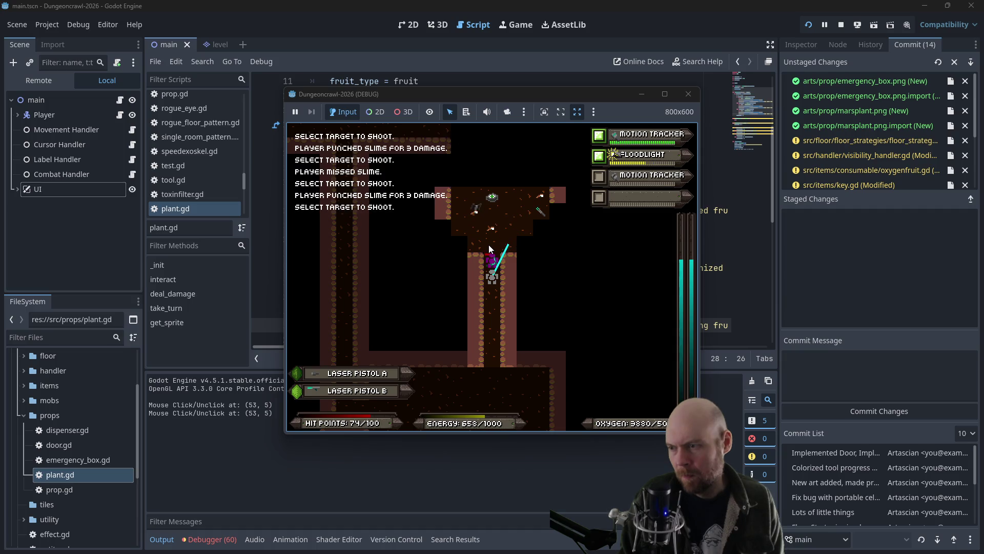
key("Up")
key("Return")
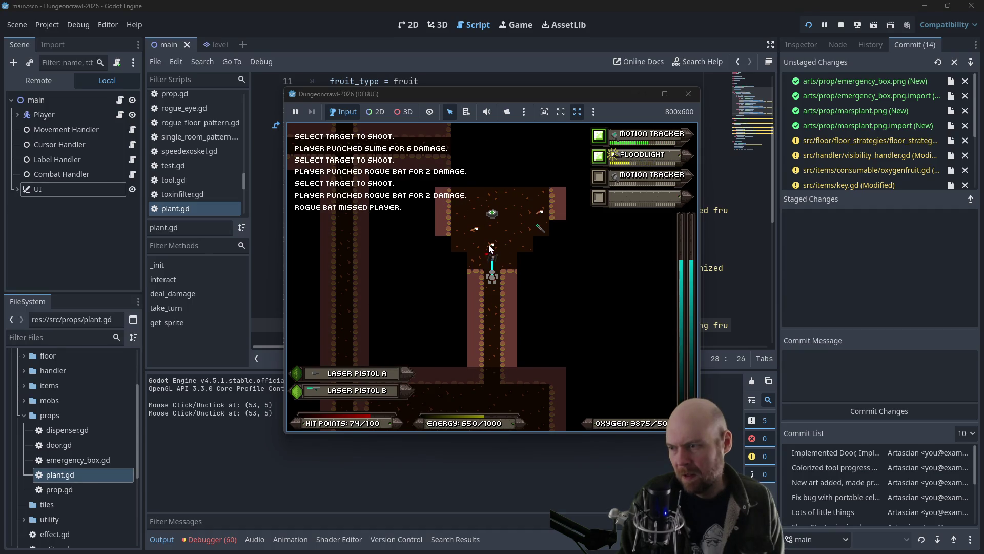
key("Return")
Step: Fight off another rogue bat and collect the second medgel pack, reaching 73/100 HP
key("Return")
key("Up")
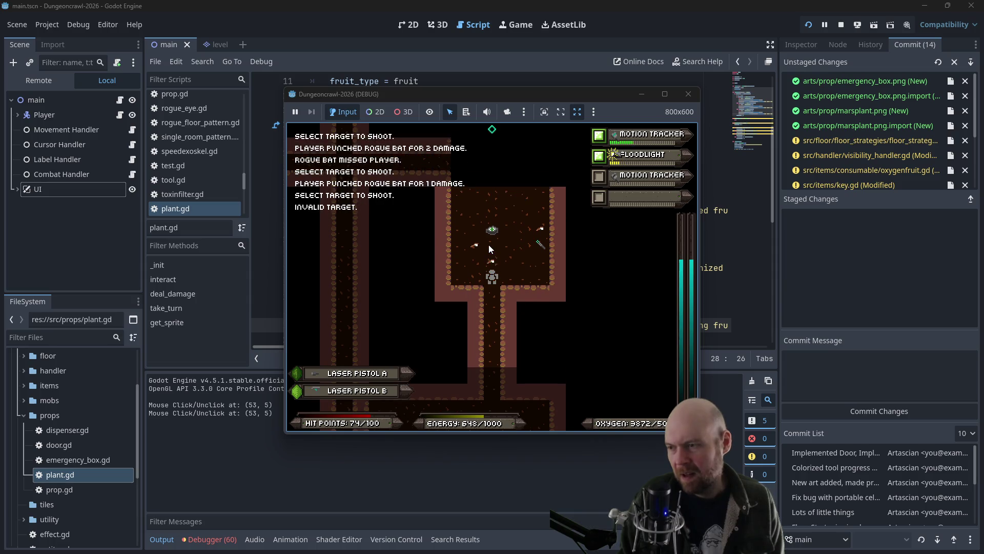
key("Up")
key("Right")
key("Up")
key("Up")
key("Up")
key("Left")
key("Return")
key("Return")
key("Return")
key("Return")
key("Return")
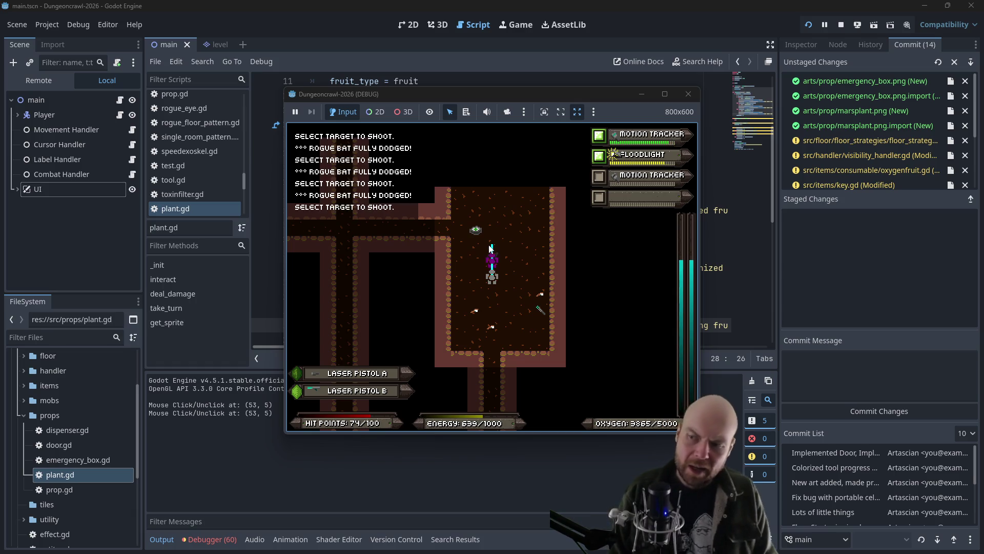
key("Return")
key("Return")
key("Return")
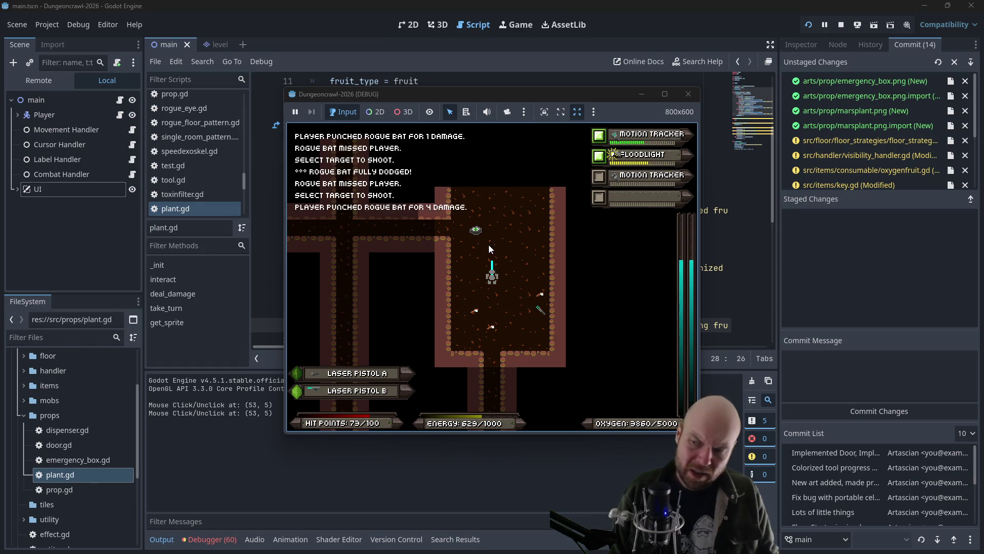
key("Return")
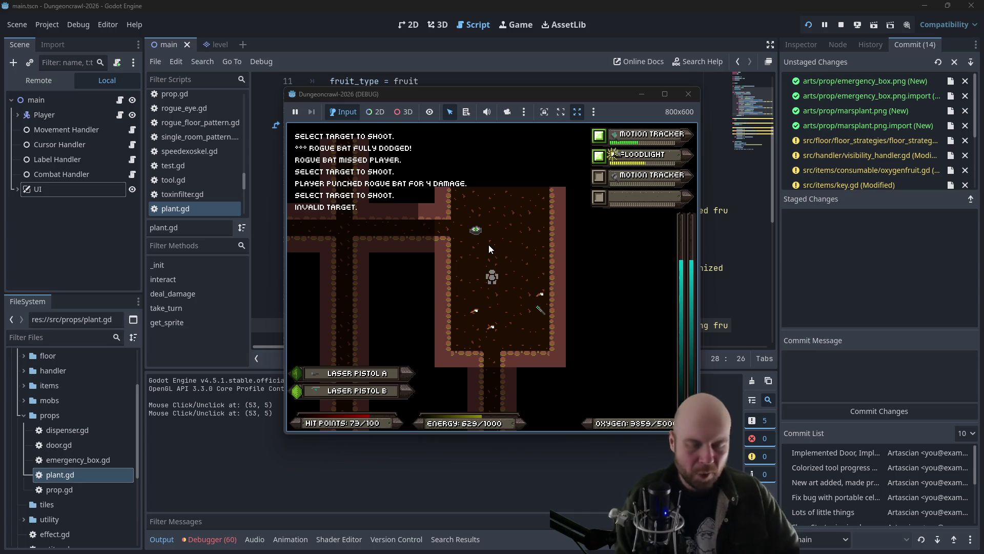
key("Up")
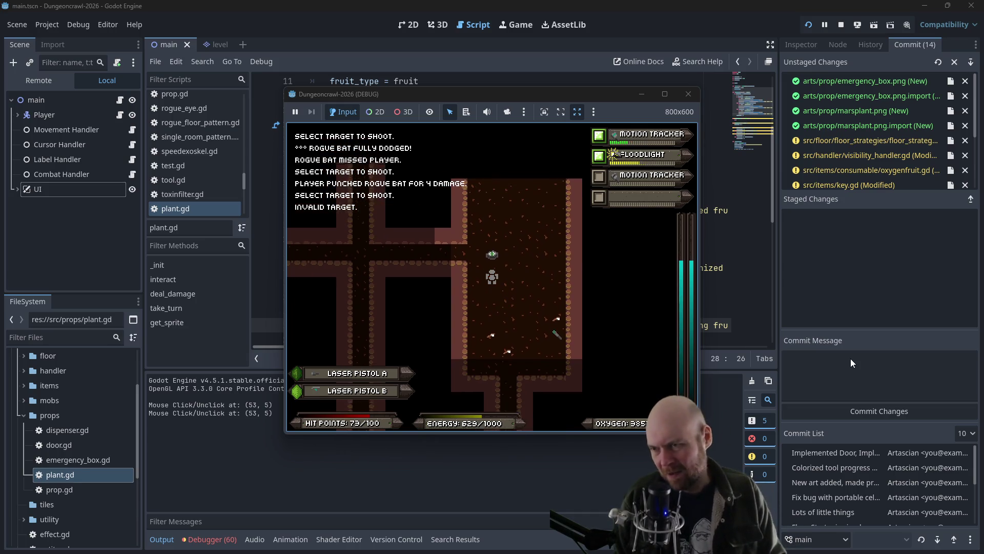
key("Up")
key("Up")
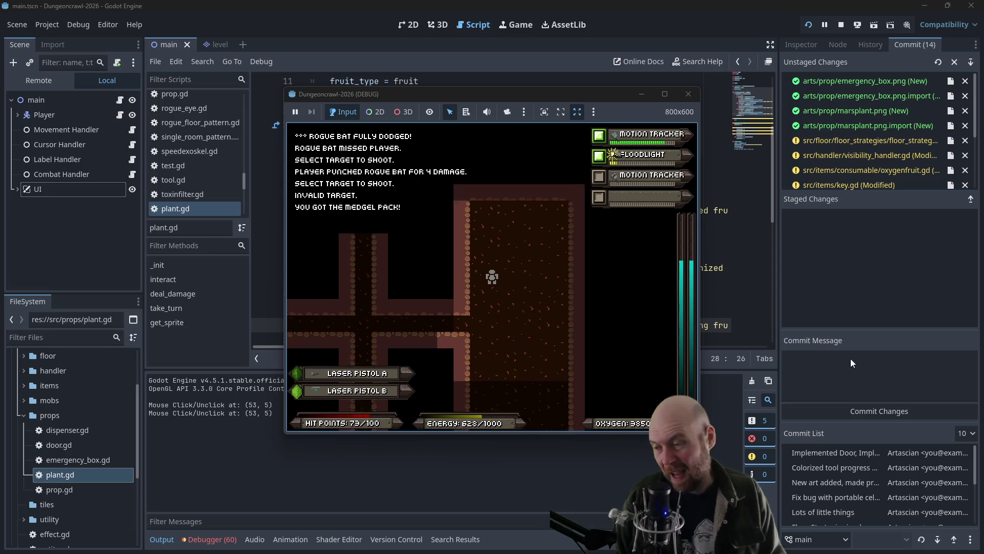
Step: Walk right and down through the corridors to the bottom wall of the larger room
key("Right")
key("Right")
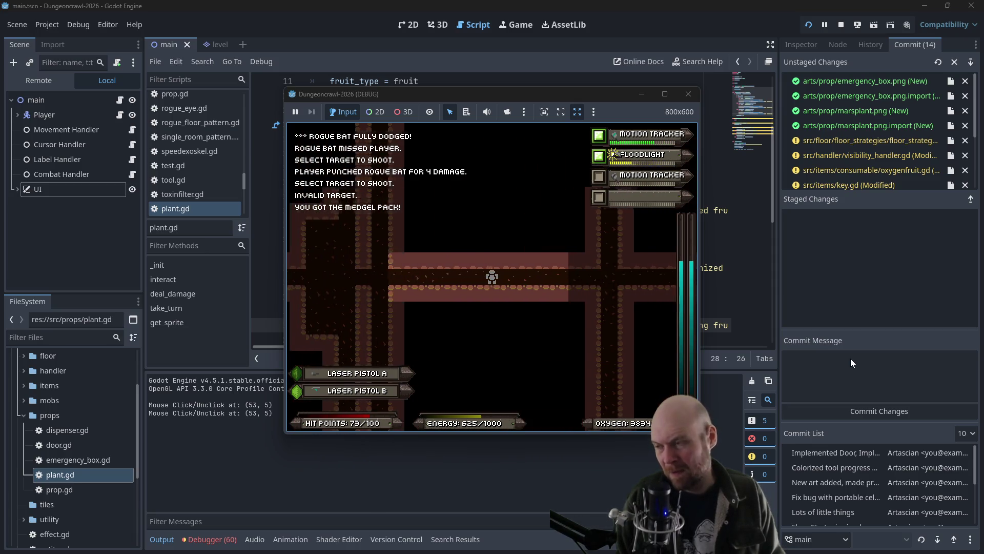
key("Down")
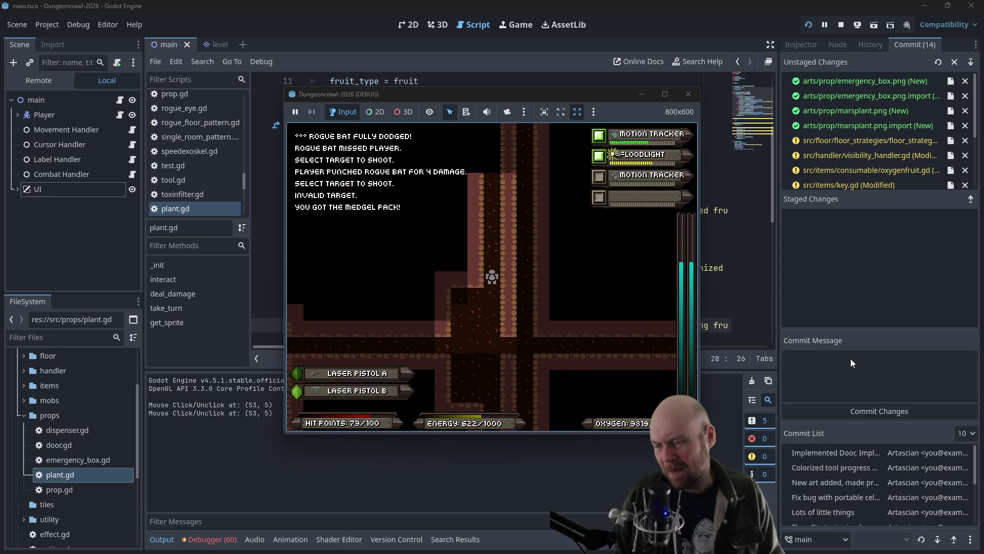
key("Down")
key("Down")
key("Down")
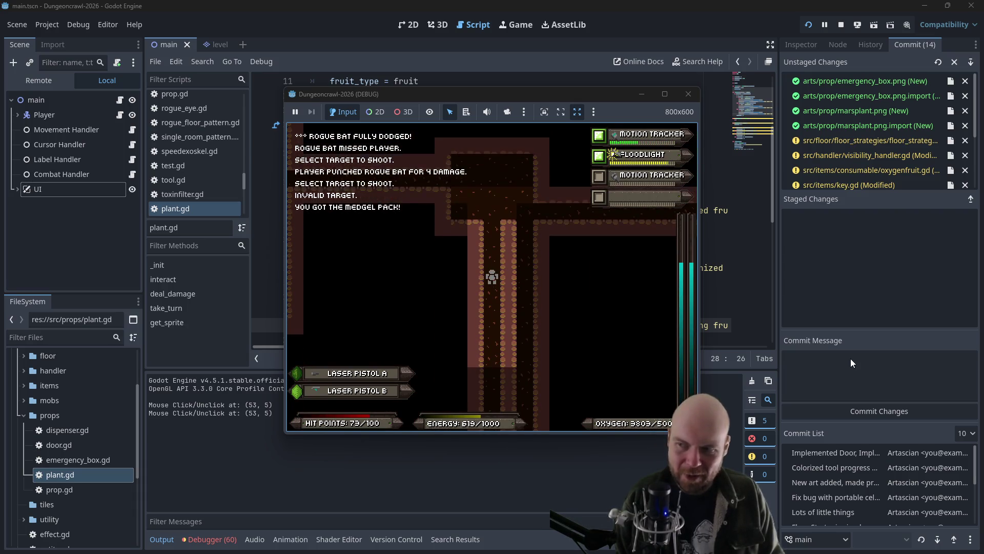
key("Down")
key("Down")
key("Down")
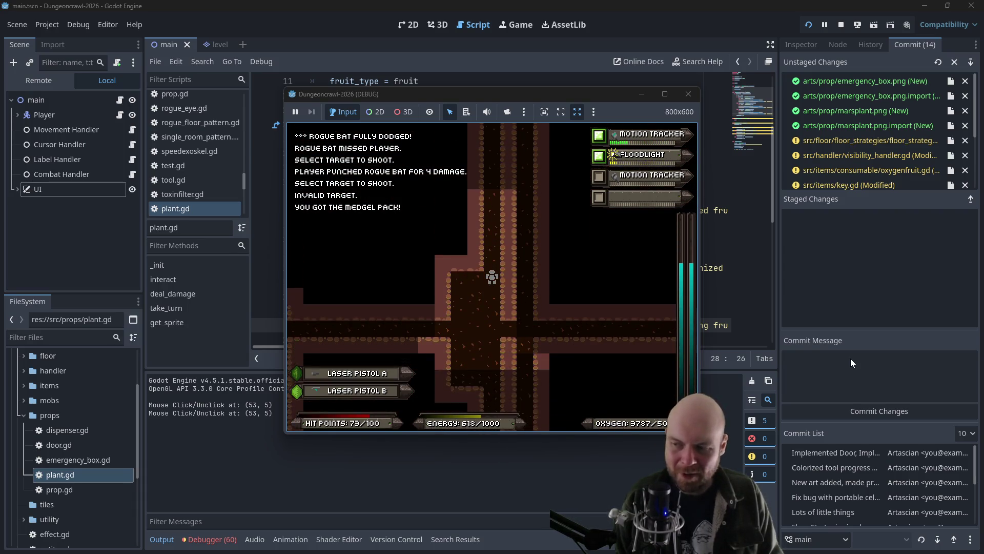
key("Down")
key("Down")
key("Down")
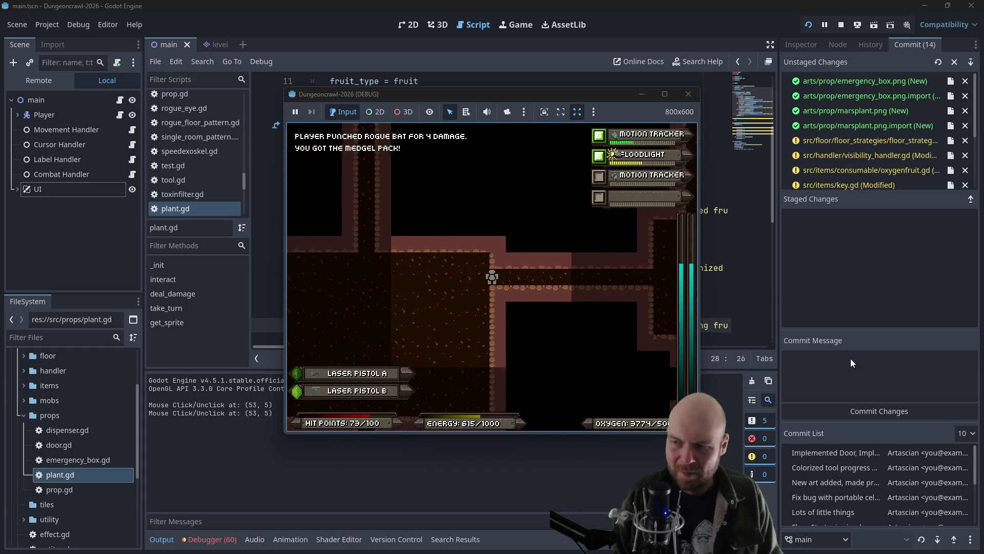
key("Down")
key("Down")
key("Down")
key("Left")
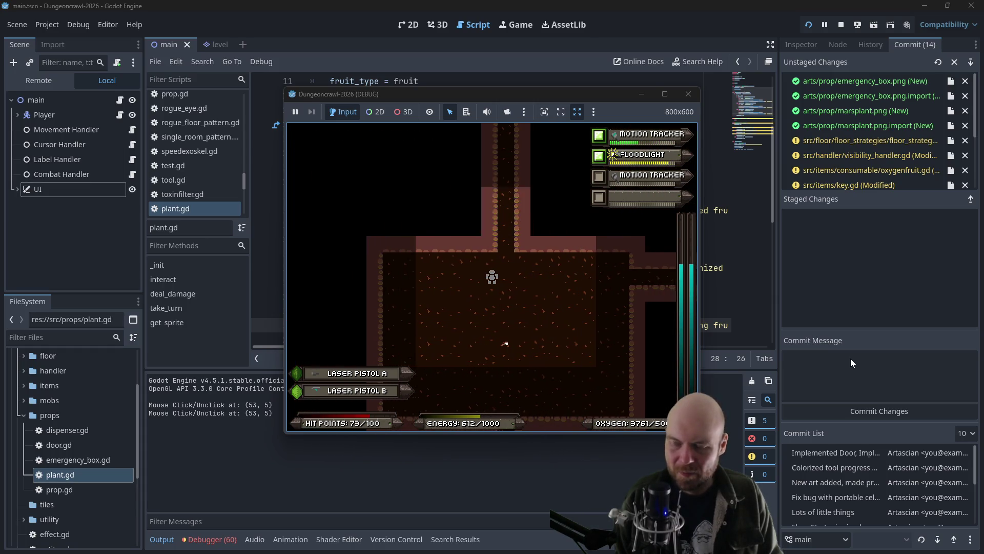
key("Down")
key("Down")
key("Down")
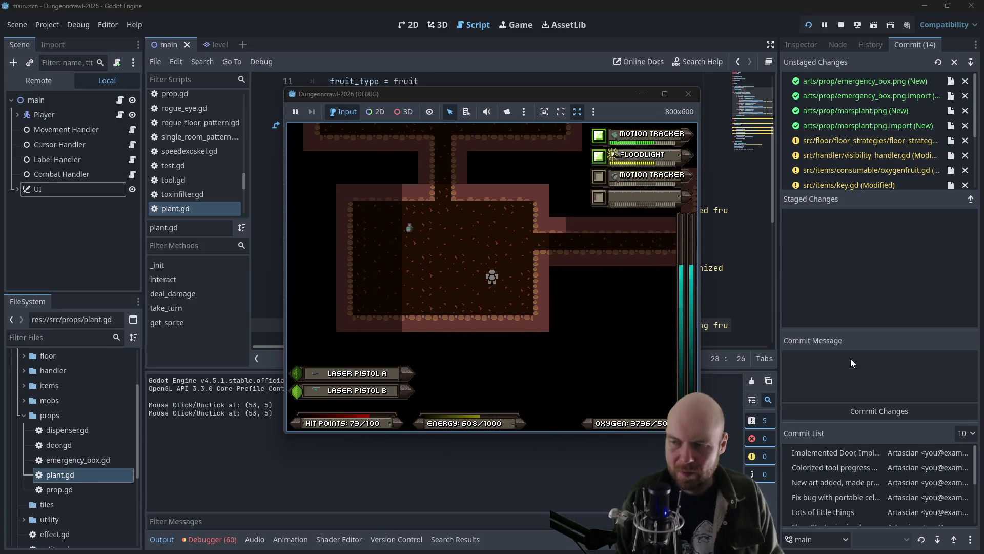
Step: Head back up to the junction and left into the large room, crossing it
key("Up")
key("Up")
key("Up")
key("Right")
key("Right")
key("Right")
key("Right")
key("Right")
key("Right")
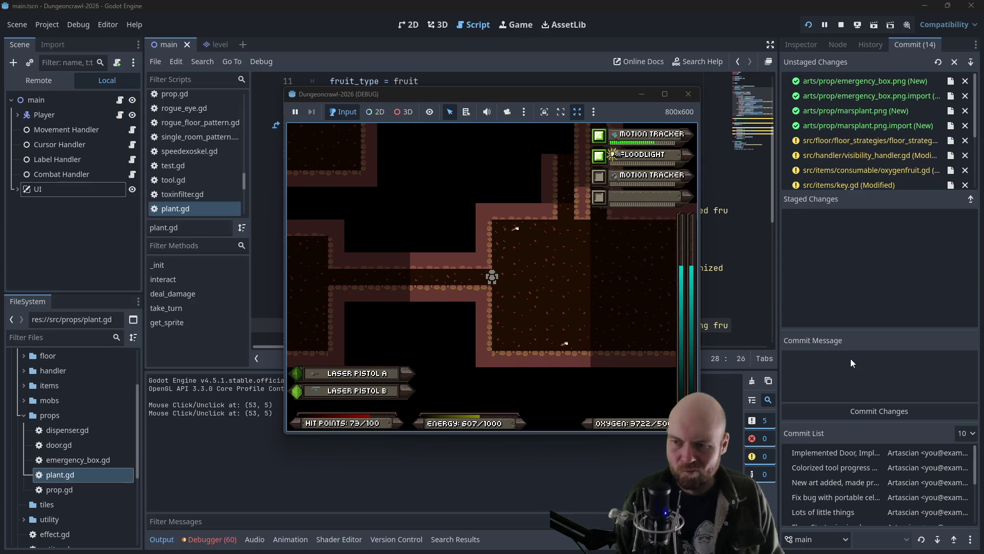
key("Up")
key("Up")
key("Up")
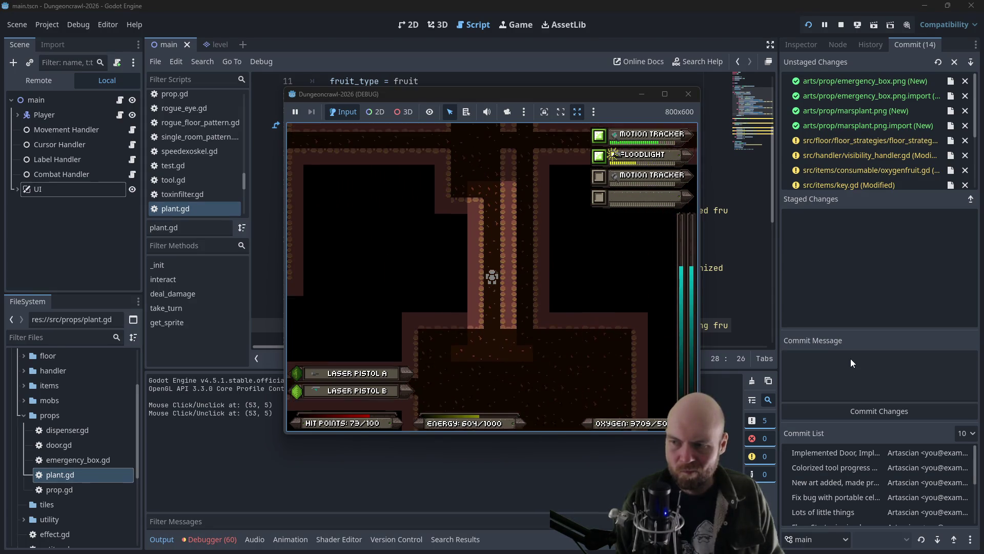
key("Up")
key("Up")
key("Up")
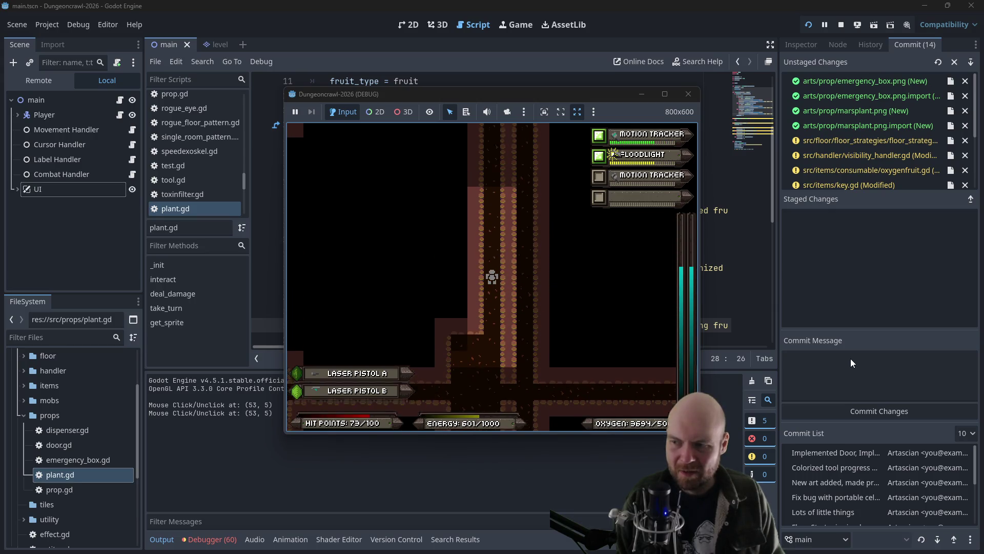
key("Up")
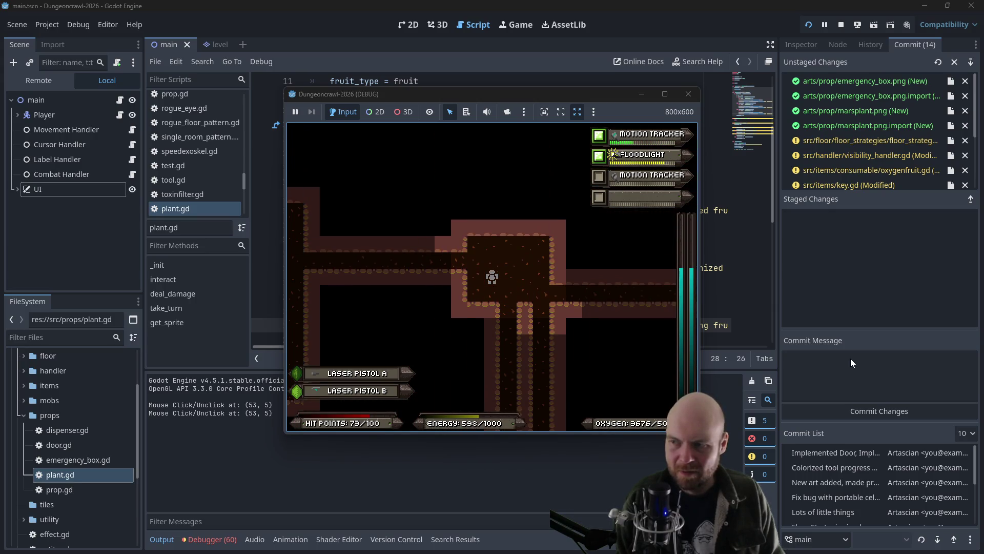
key("Left")
key("Left")
key("Left")
key("Left")
key("Left")
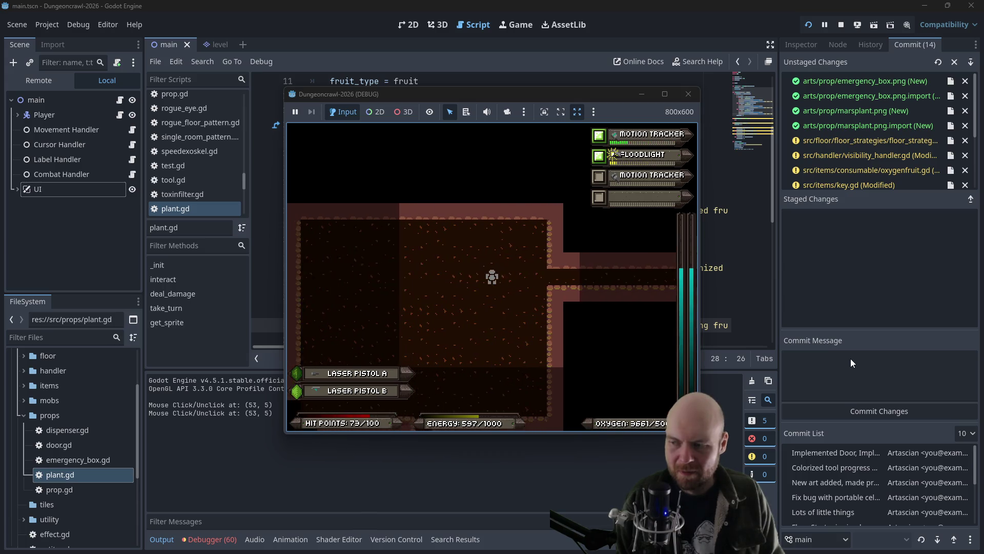
key("Left")
key("Left")
key("Left")
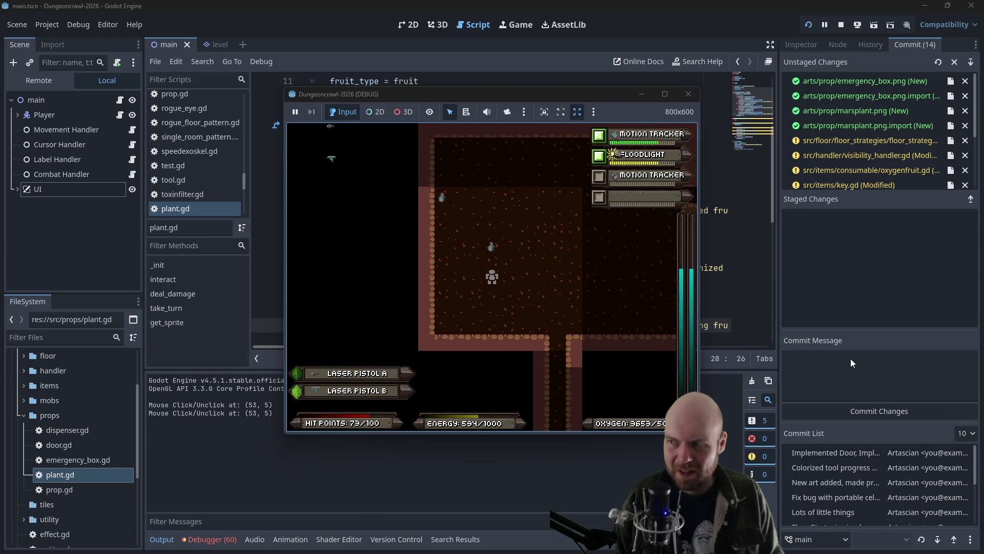
key("Up")
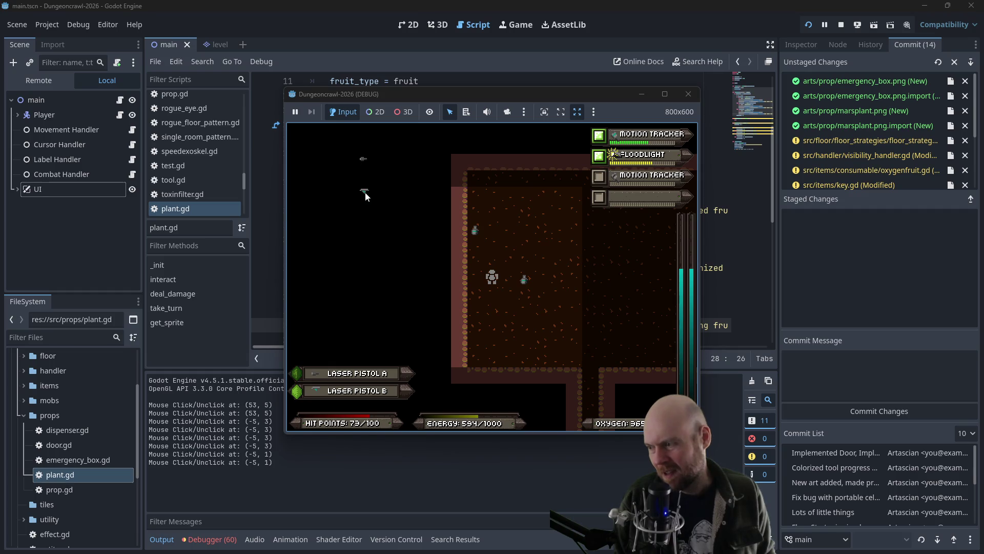
key("Up")
key("Up")
key("Up")
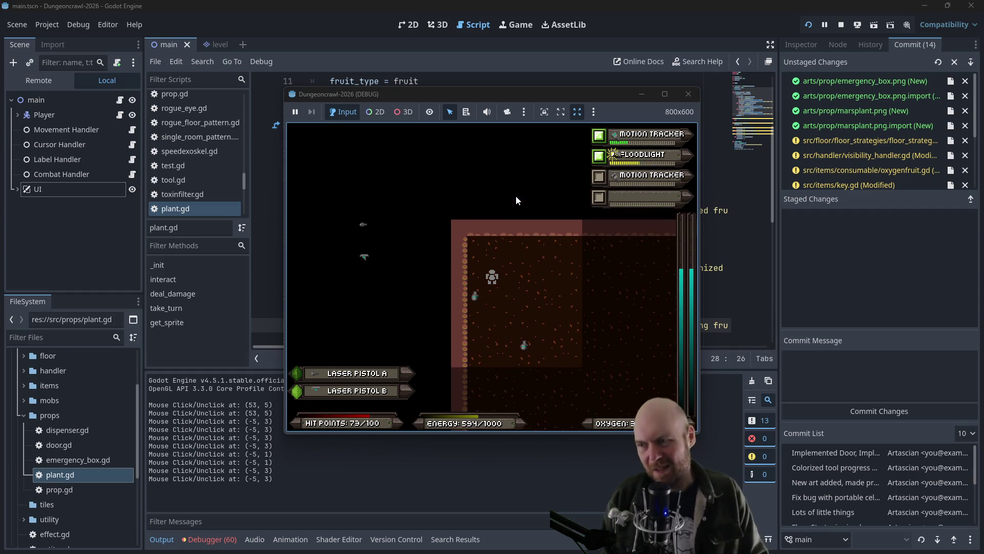
key("Right")
key("Right")
key("Right")
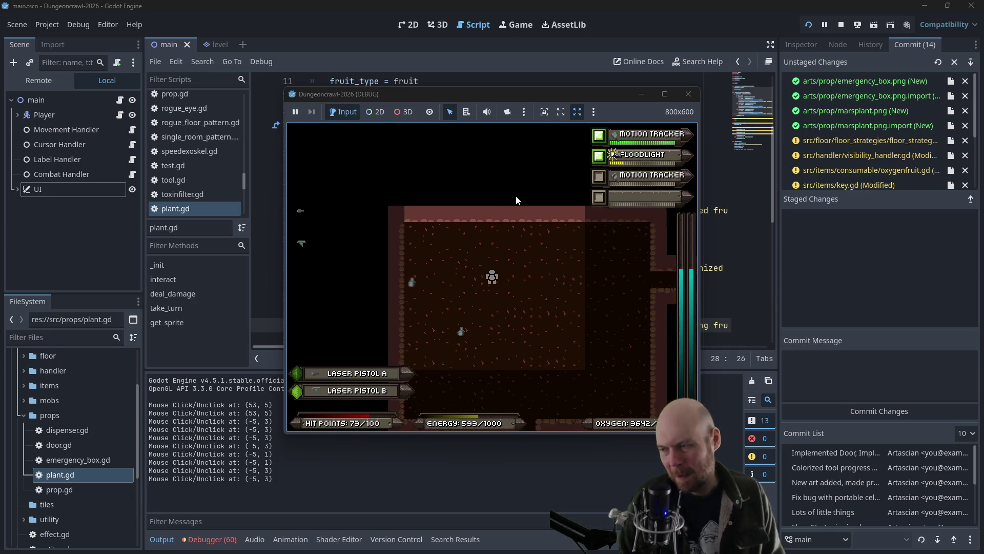
key("Down")
key("Down")
key("Down")
key("Down")
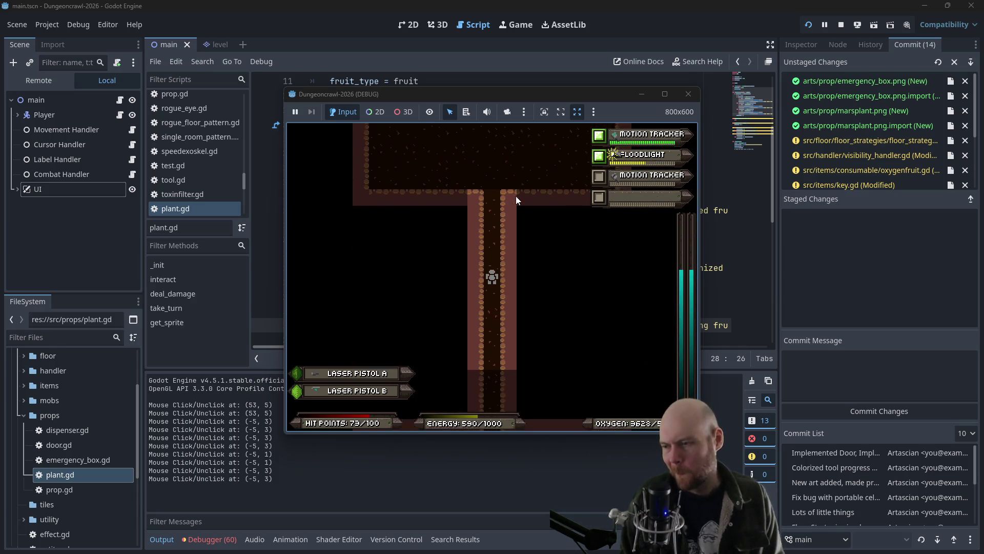
Step: Grab the eye and the medgel pack, then leave into the horizontal corridor
key("Up")
key("Up")
key("Up")
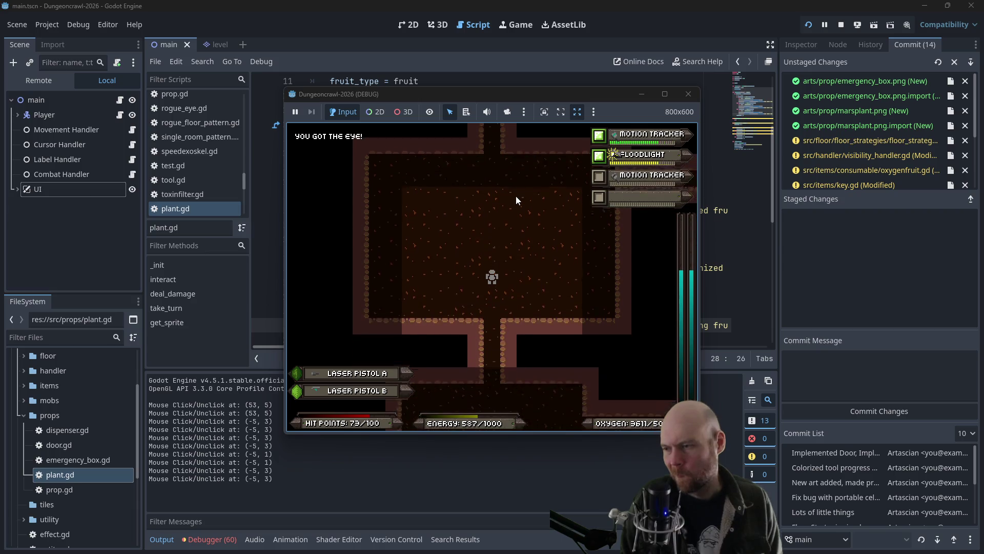
key("Down")
key("Down")
key("Down")
key("Left")
key("Left")
key("Left")
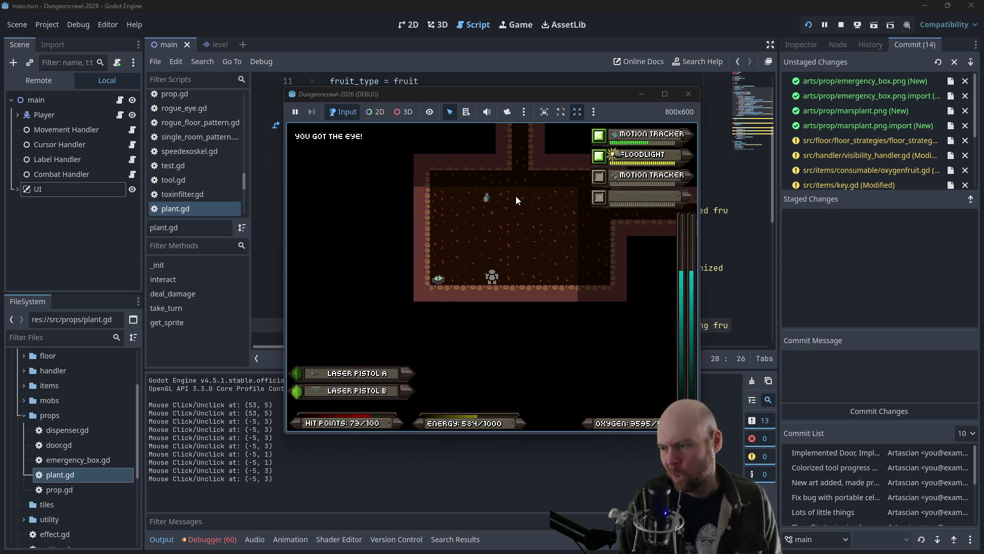
key("Down")
key("Down")
key("Down")
key("Right")
key("Right")
key("Right")
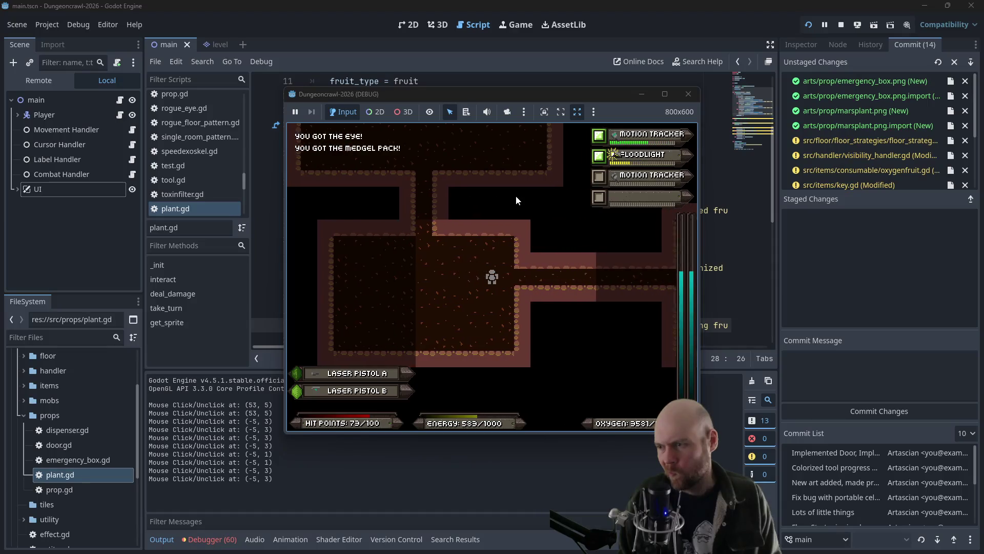
key("Right")
key("Right")
key("Right")
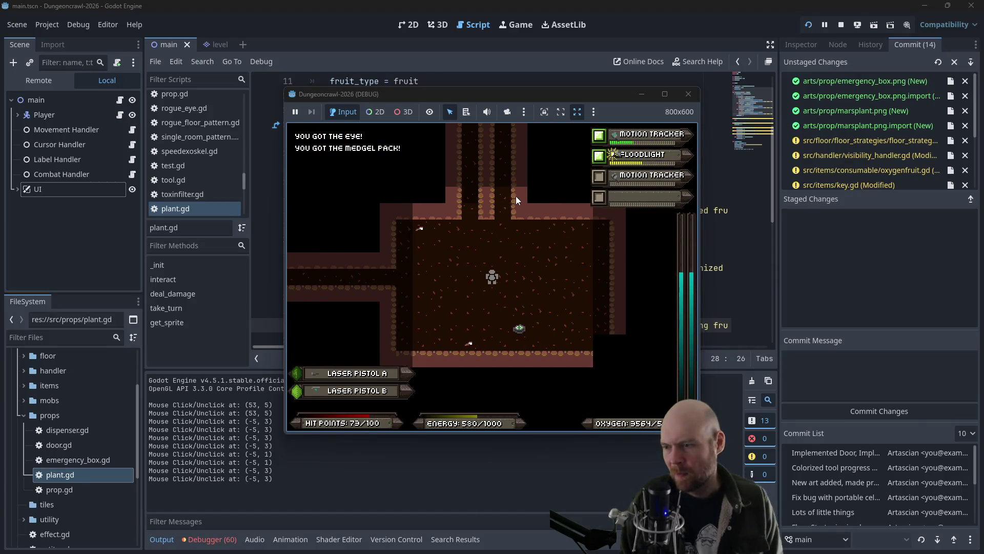
Step: Walk up the vertical corridor toward the Martian butterfly
key("Left")
key("Left")
key("Left")
key("Up")
key("Up")
key("Up")
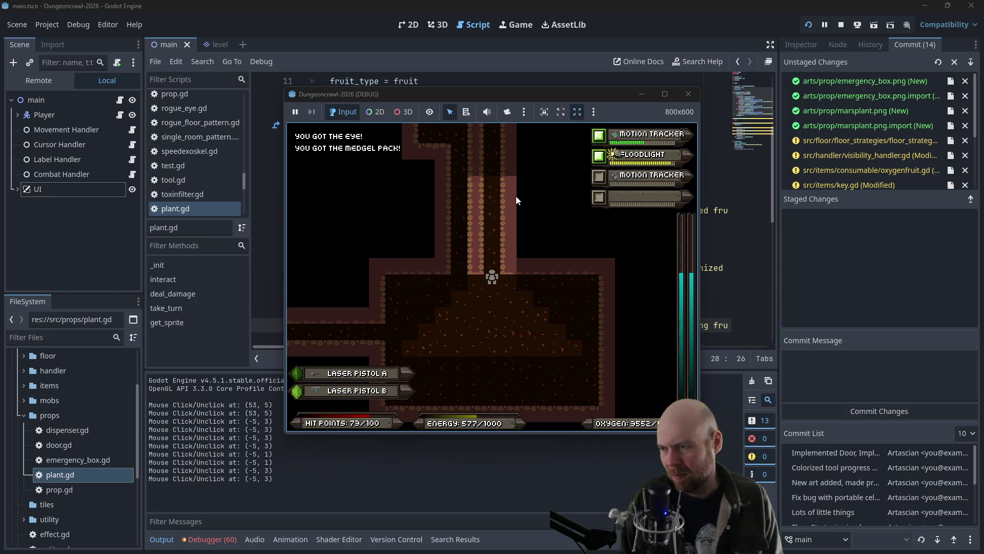
key("Up")
key("Up")
key("Up")
key("Right")
key("Right")
key("Right")
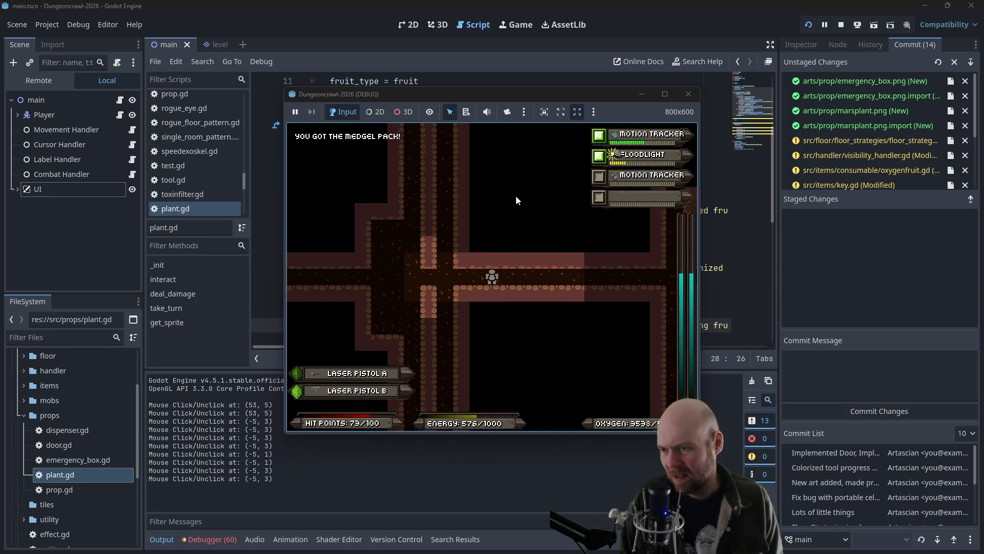
key("Right")
key("Right")
key("Right")
key("Up")
key("Up")
key("Up")
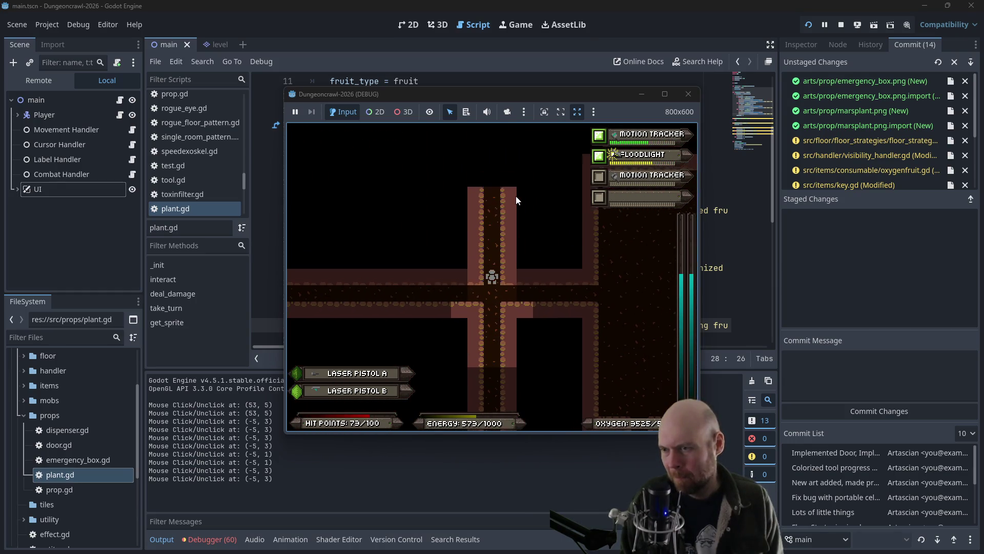
key("Up")
key("Up")
key("Up")
Step: Punch and laser-shoot the Martian butterfly above the player repeatedly
key("1")
key("2")
key("1")
key("2")
key("1")
key("2")
key("1")
key("2")
key("1")
key("2")
key("1")
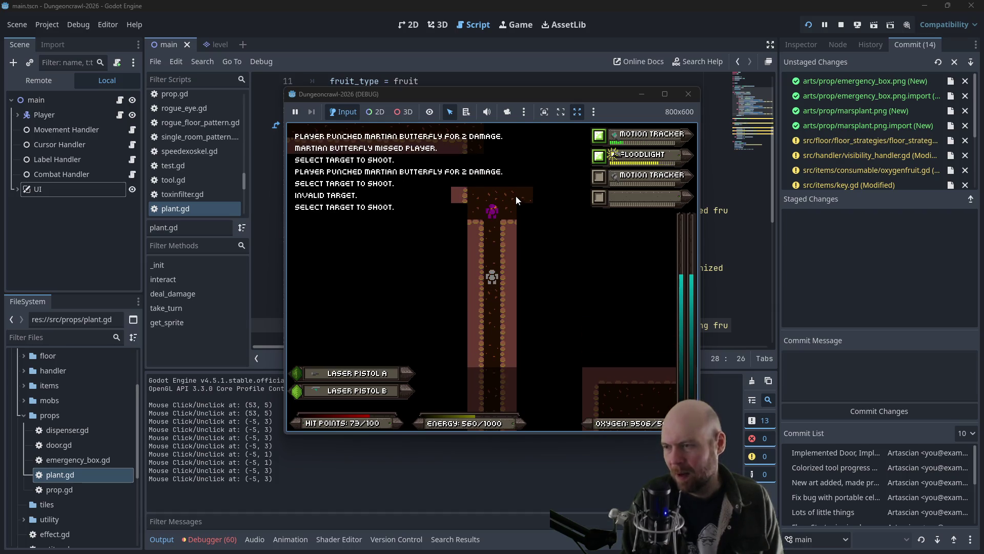
key("2")
key("1")
key("2")
key("1")
key("2")
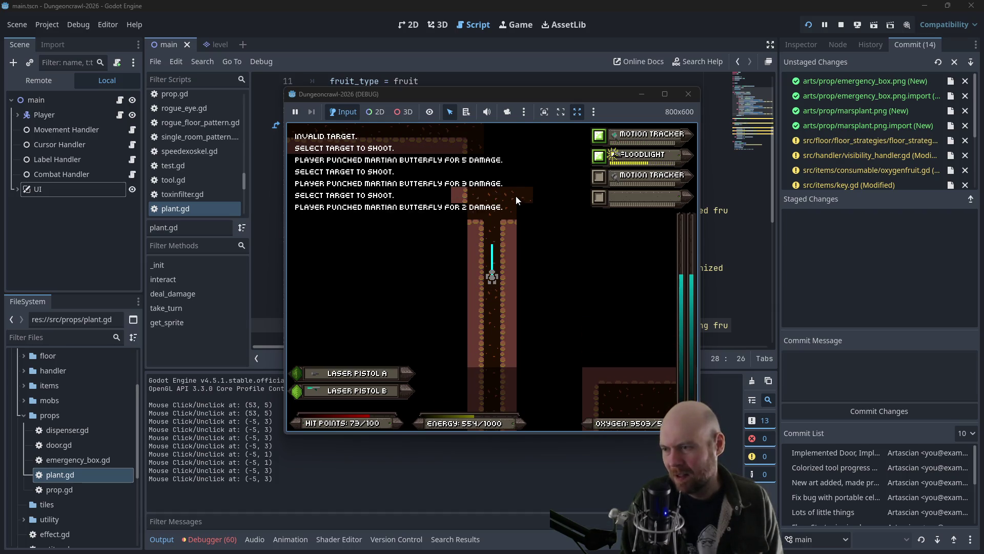
key("Up")
key("1")
key("2")
key("1")
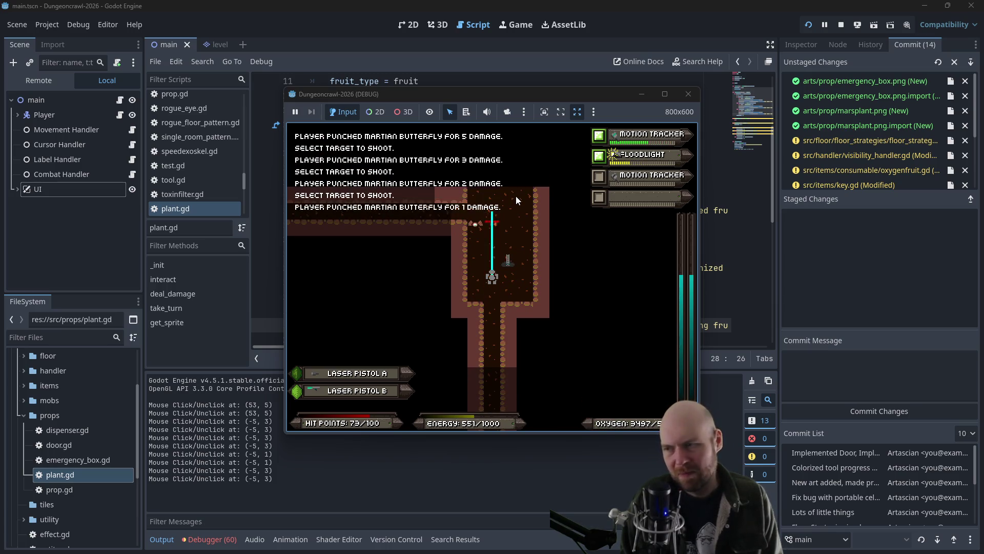
key("2")
key("1")
key("2")
key("1")
key("2")
Step: Attack the rogue eye, then cross the room and pick up the terrain scanner
key("1")
key("2")
key("1")
key("2")
key("2")
key("Up")
key("Up")
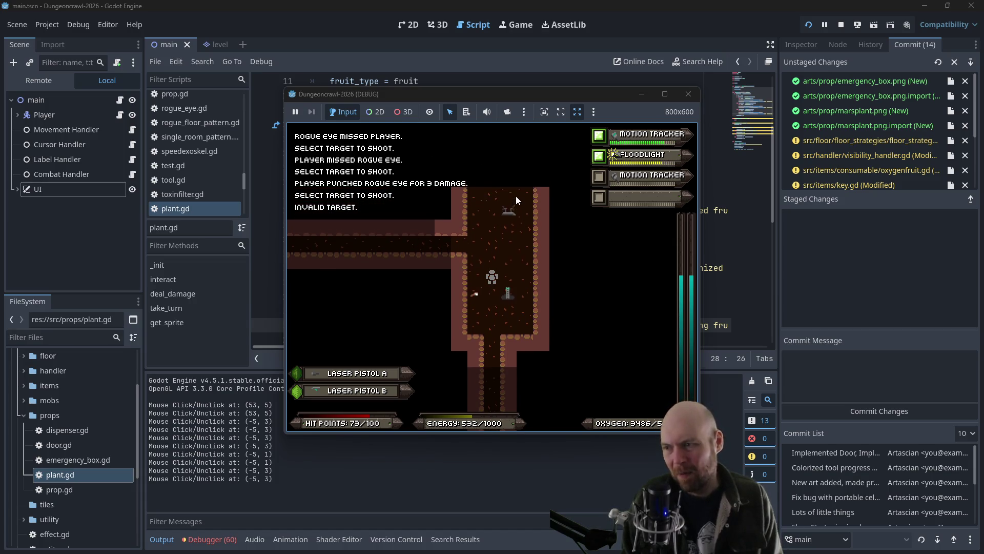
key("Up")
key("Up")
key("Down")
key("Down")
key("Down")
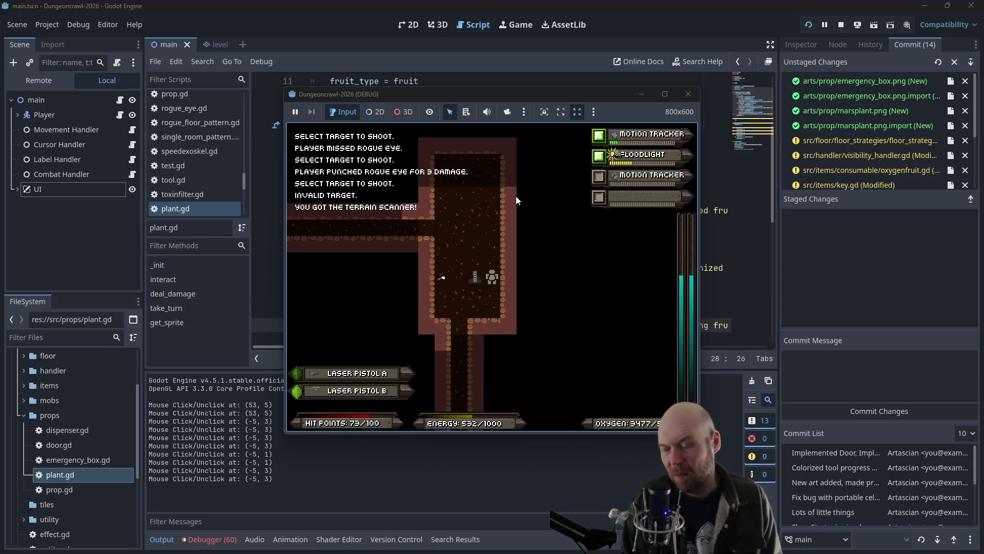
key("Right")
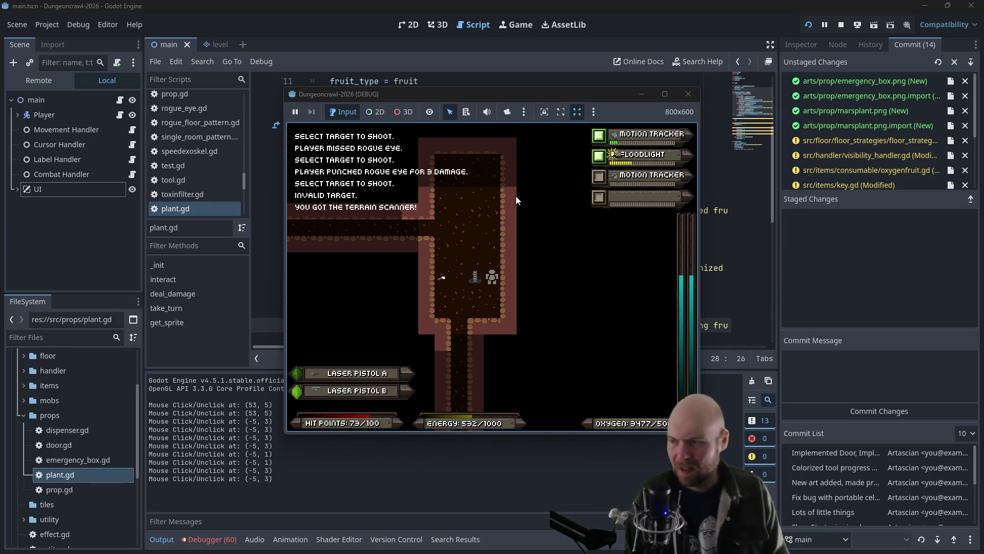
key("Left")
Step: Equip the terrain scanner from inventory slot 8 and unequip the motion tracker in slot 3
key("i")
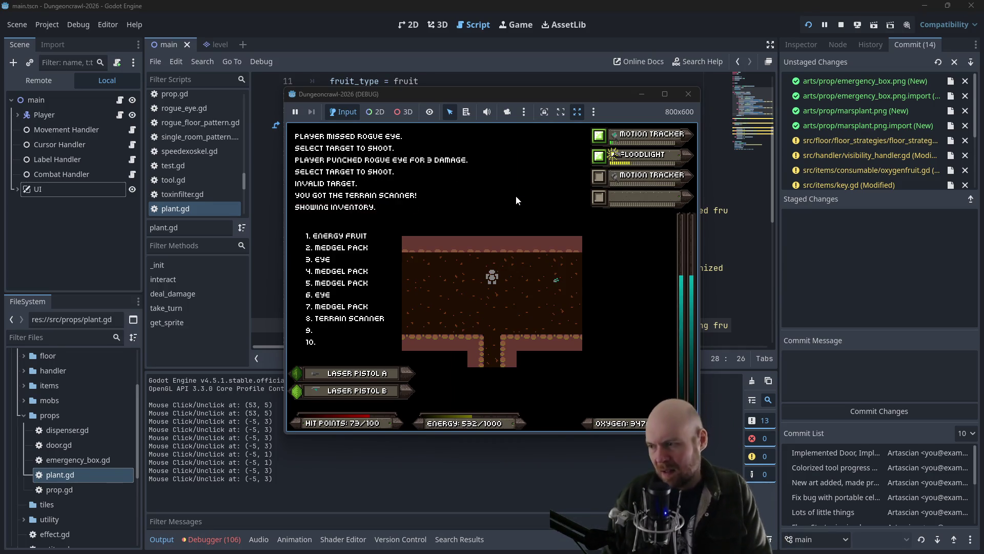
key("8")
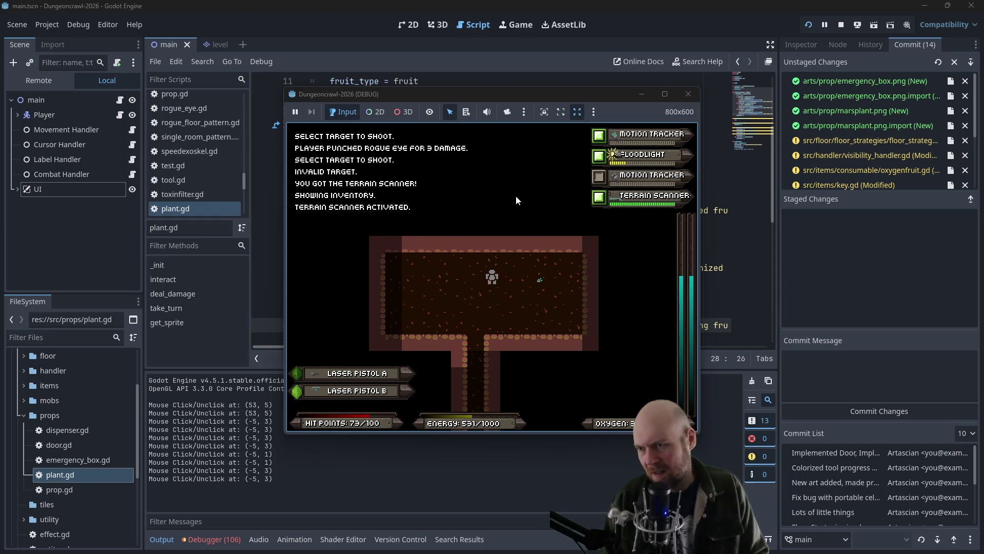
key("r")
key("3")
key("Right")
key("Right")
Step: Drop the motion tracker and walk down the vertical corridor
key("d")
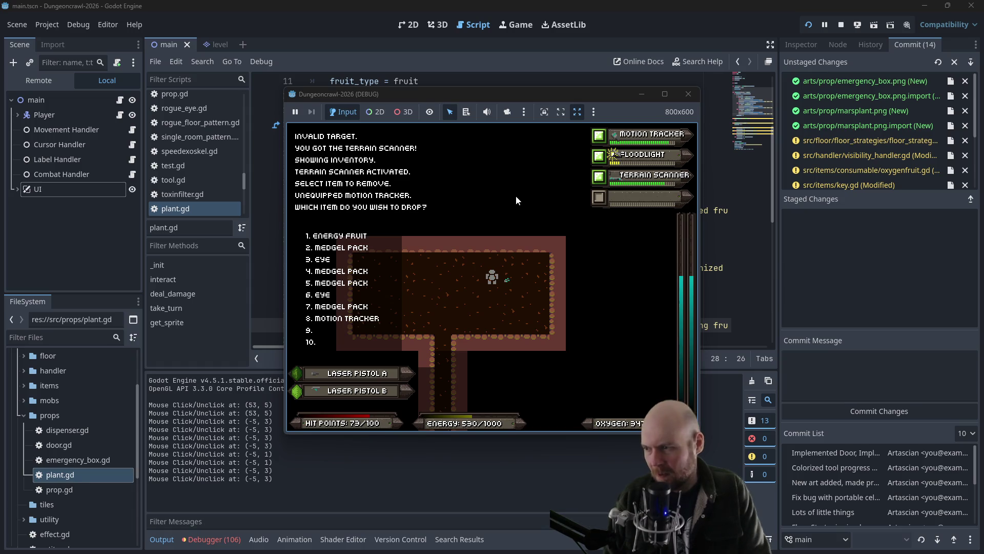
key("8")
key("Down")
key("Down")
key("Left")
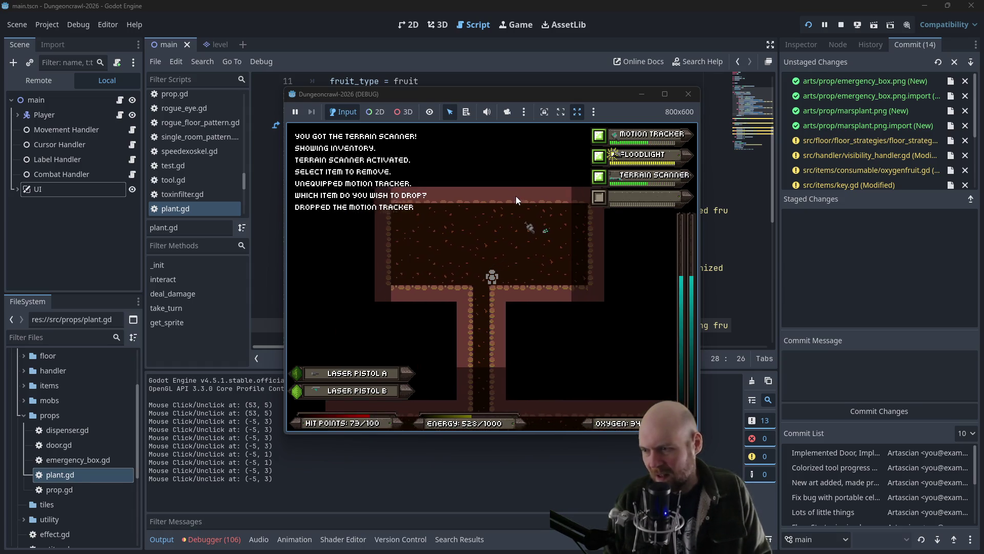
key("Down")
key("Down")
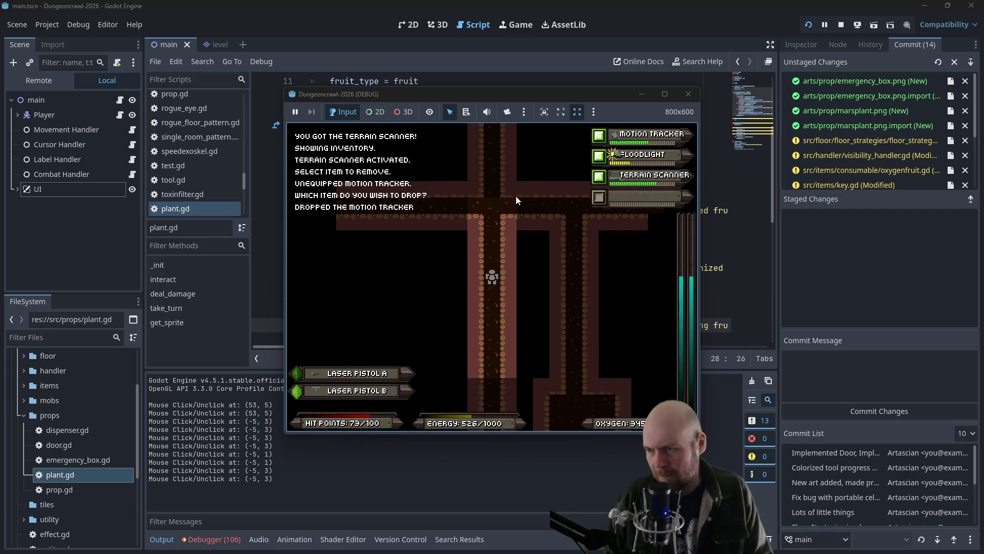
key("Down")
key("Down")
key("Down")
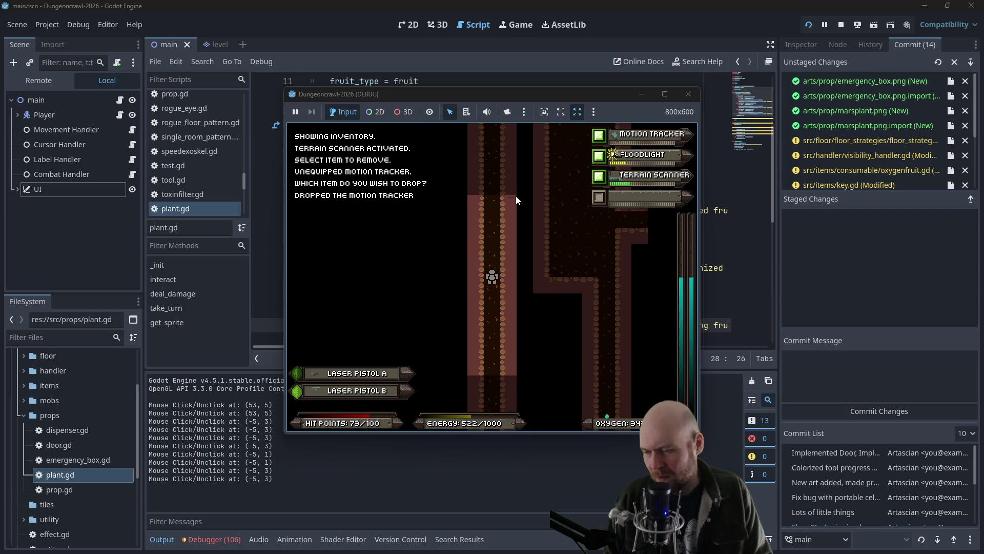
key("Down")
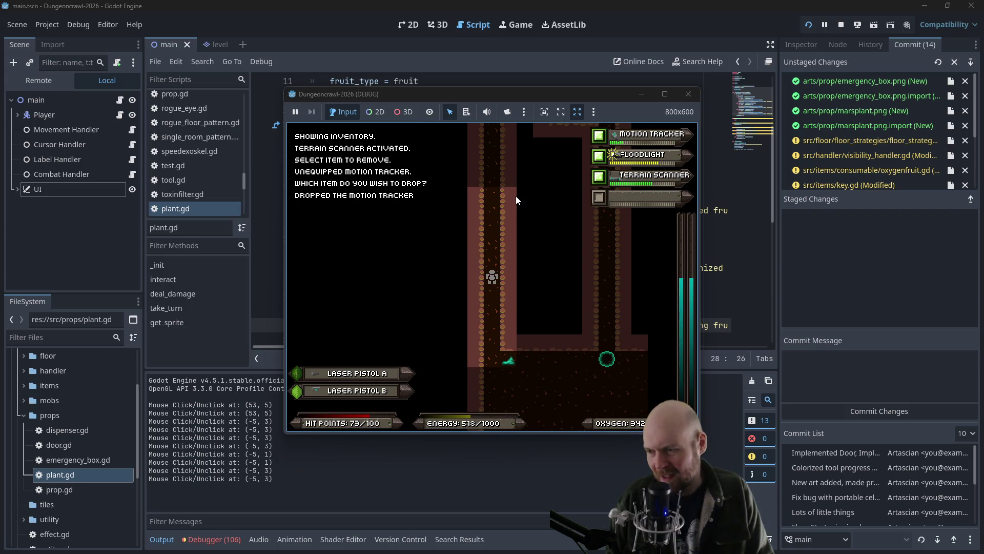
Step: Shoot and finish off the slime, then walk down the corridor
key("1")
key("Return")
key("1")
key("Return")
key("Return")
key("Return")
key("Return")
key("Return")
key("Down")
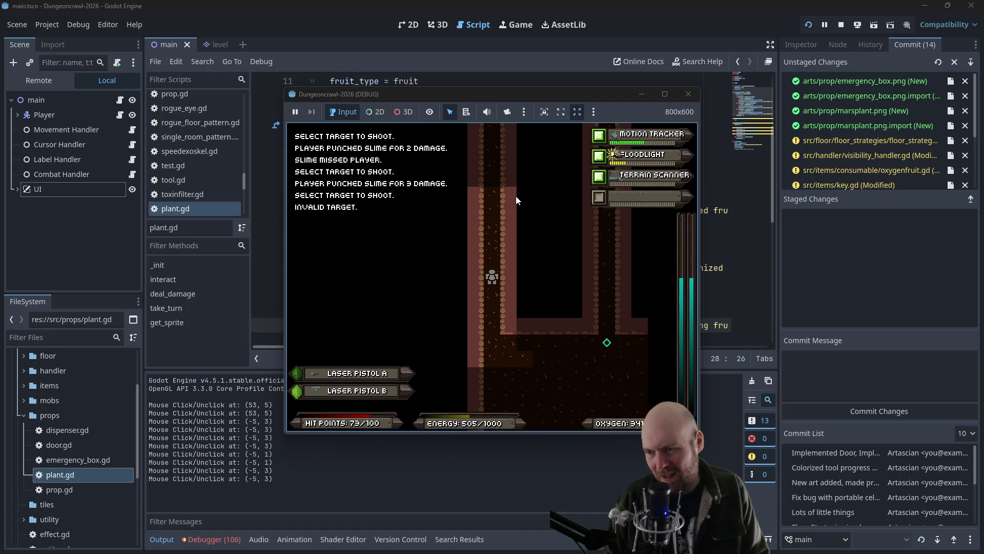
key("Down")
key("Down")
key("Down")
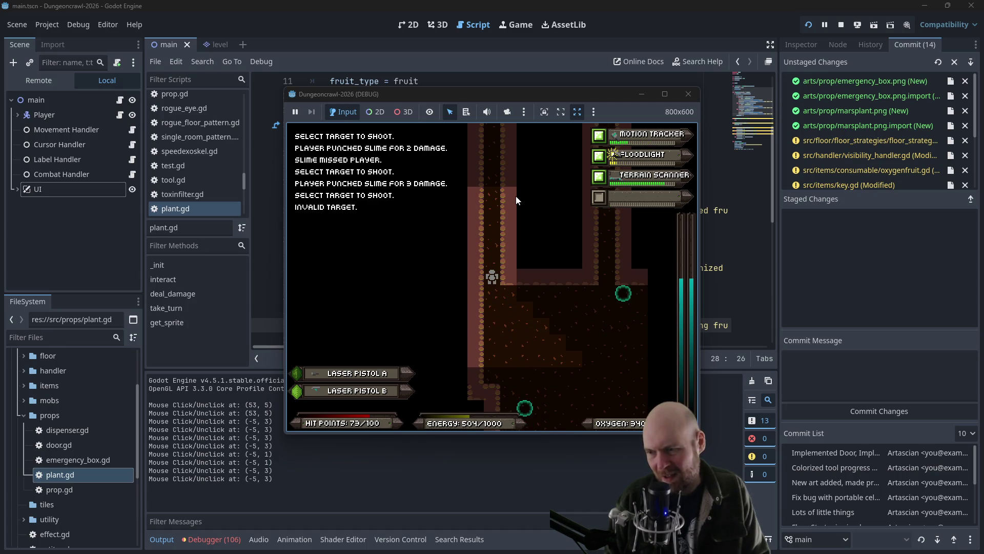
key("Down")
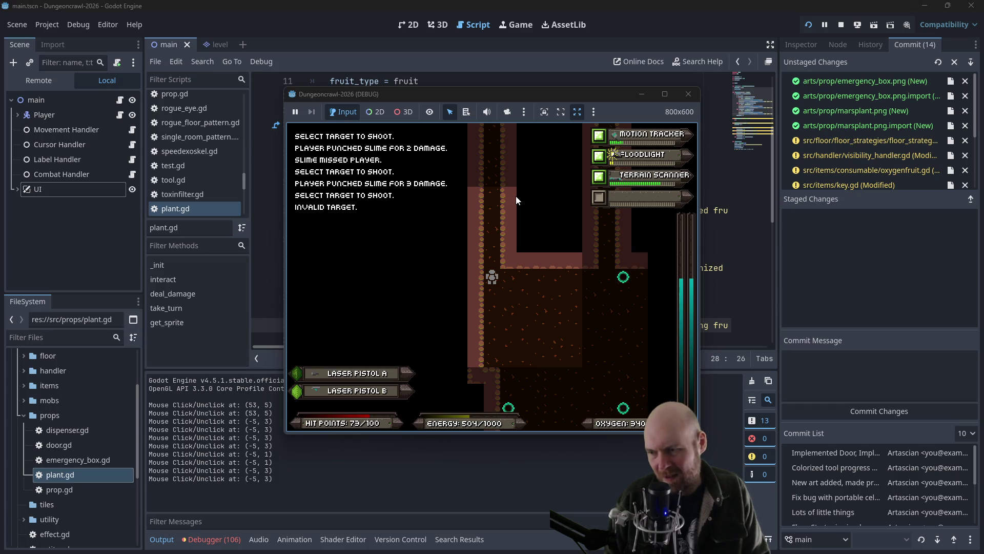
Step: Fight the rogue bat, crab bot, rogue eye and scout orb, then grab the energy shield
key("Down")
key("Down")
key("Down")
key("Down")
key("Down")
key("Down")
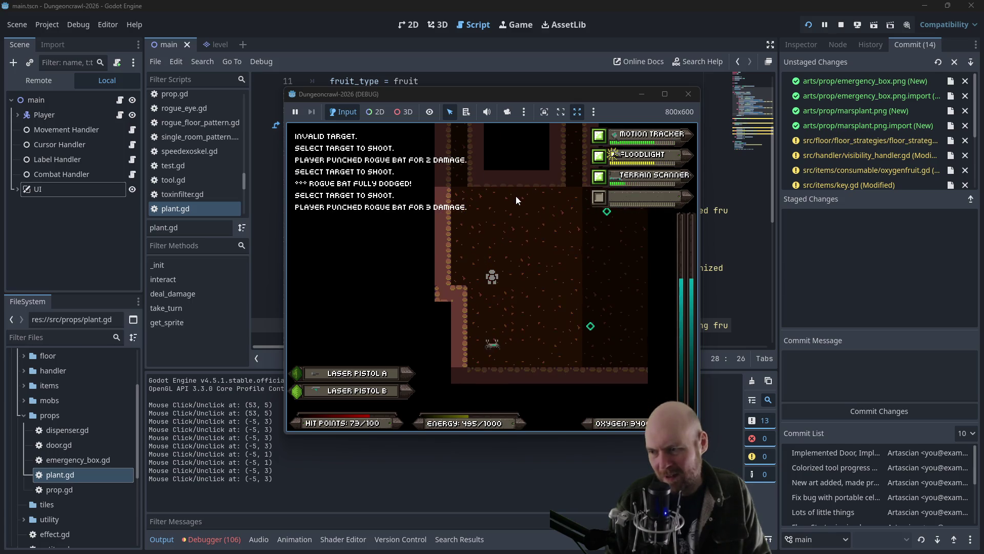
key("Right")
key("Down")
key("Down")
key("Down")
key("Down")
key("Down")
key("Down")
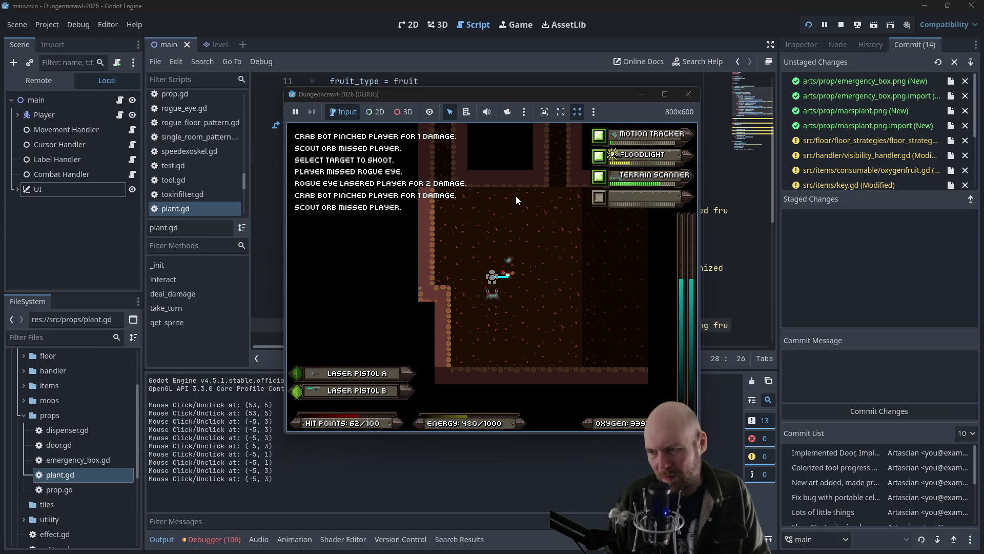
key("Down")
key("Down")
key("Down")
key("Up")
key("Up")
key("Up")
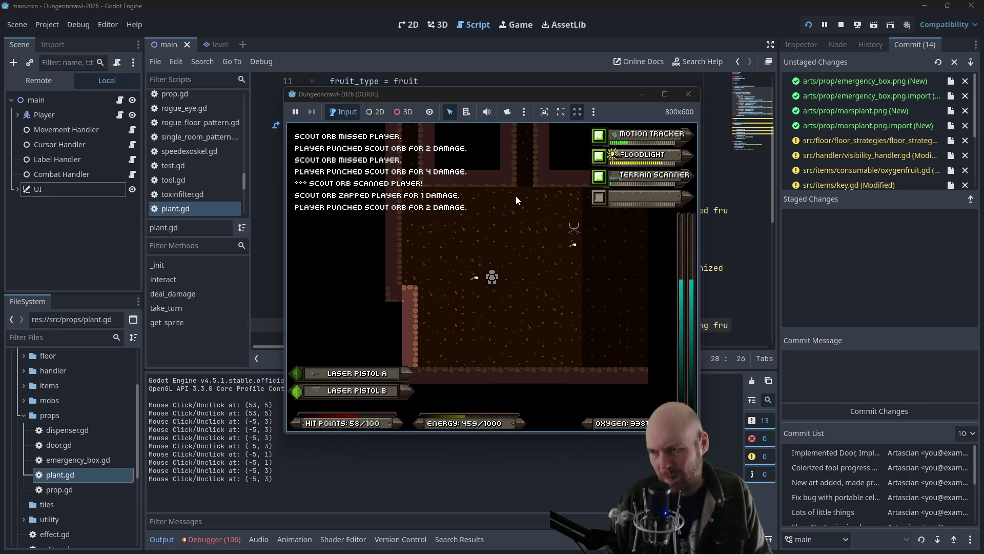
key("Right")
key("Right")
key("Right")
Step: Equip the energy shield from the inventory into tool slot 4
key("i")
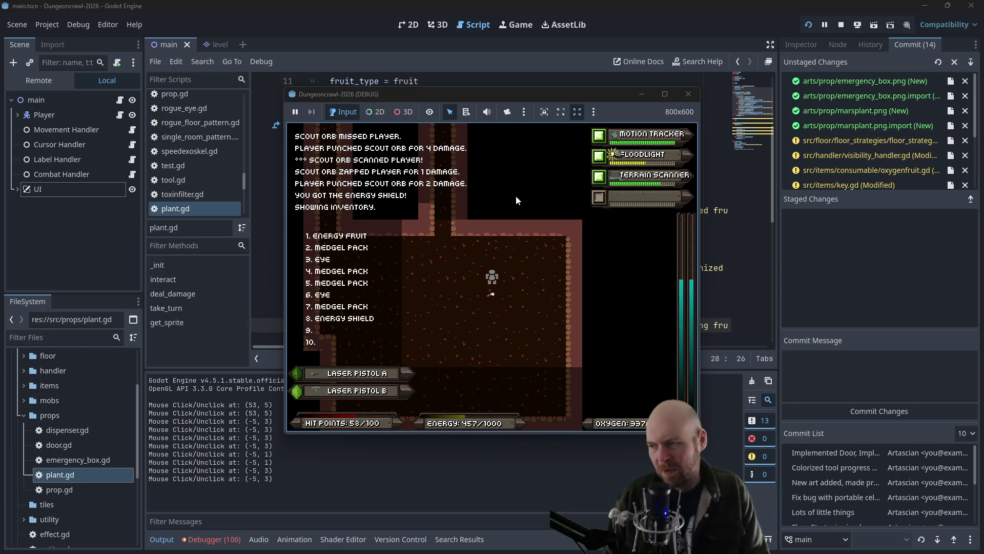
key("8")
key("4")
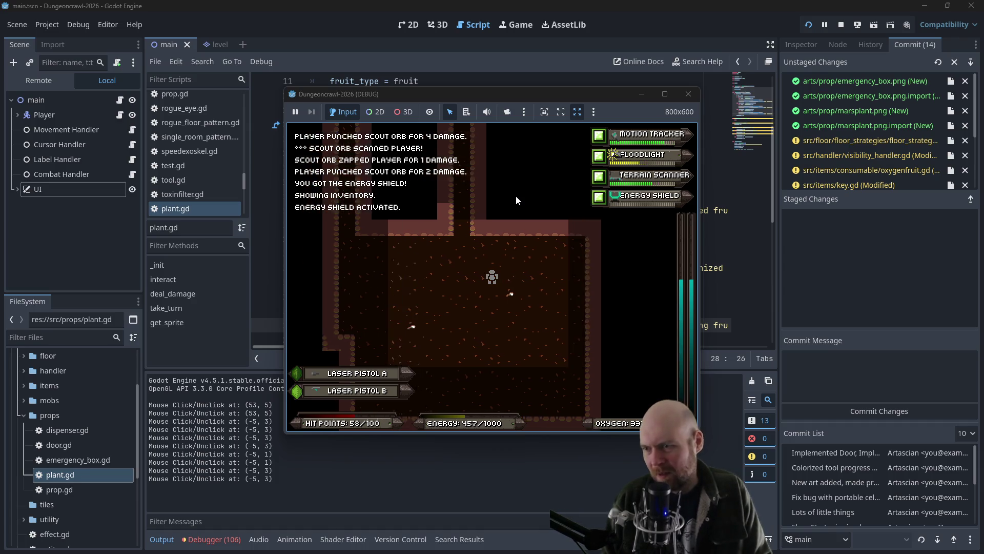
Step: Walk up to the junction and right along the corridor, shooting the scout orb
key("Up")
key("Up")
key("Up")
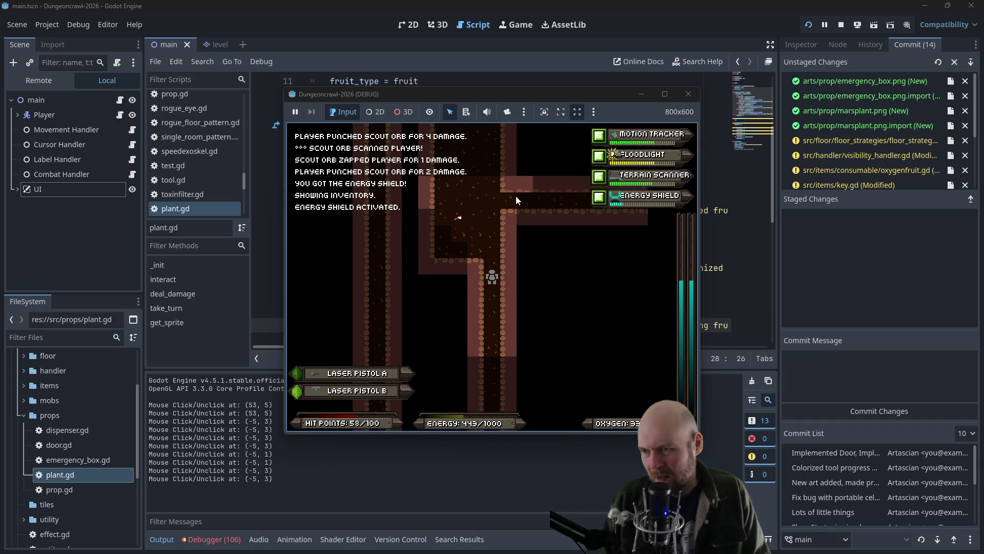
key("Right")
key("Right")
key("Right")
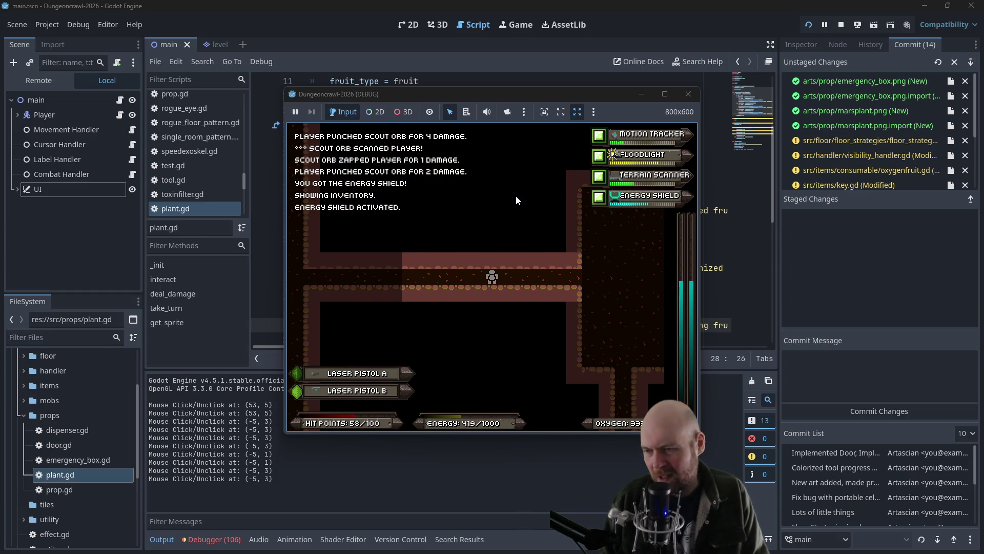
key("f")
key("f")
key("f")
key("f")
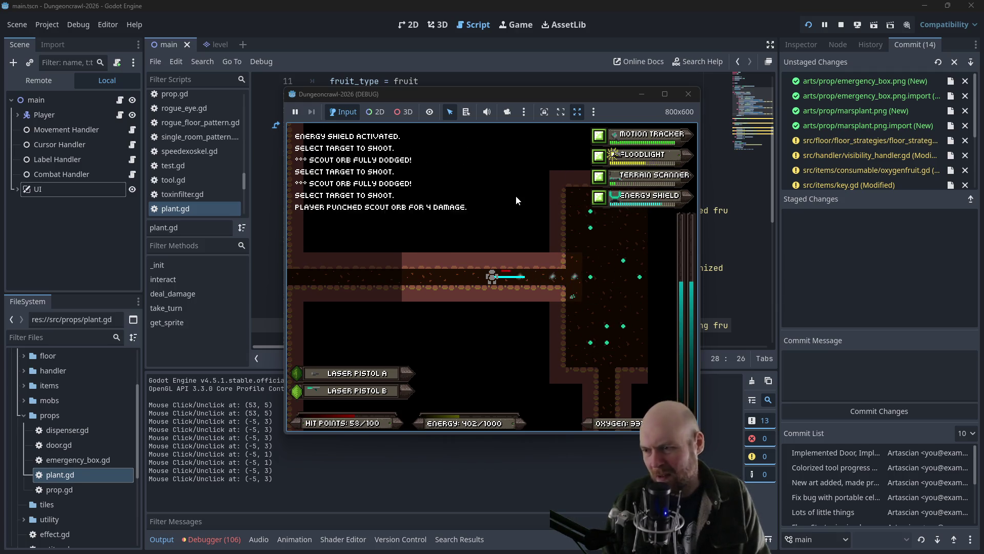
key("f")
key("f")
key("f")
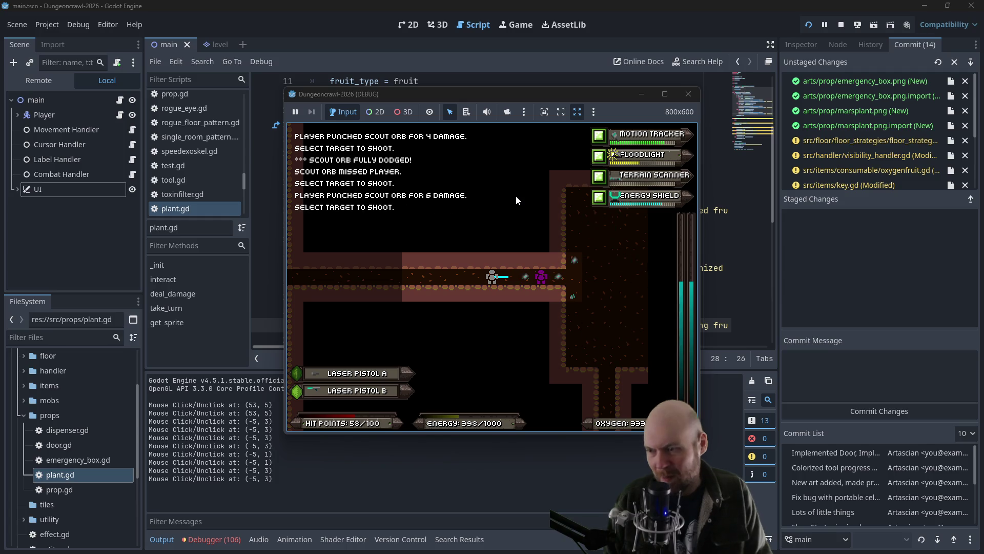
Step: Use a medgel pack, eat the energy fruit and consume the eye from the inventory
key("i")
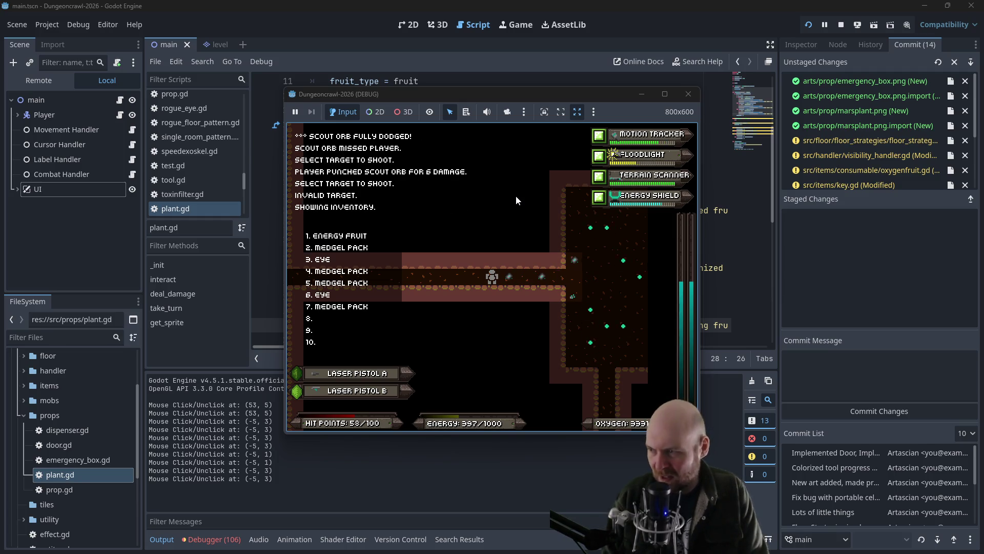
key("2")
key("i")
key("1")
key("i")
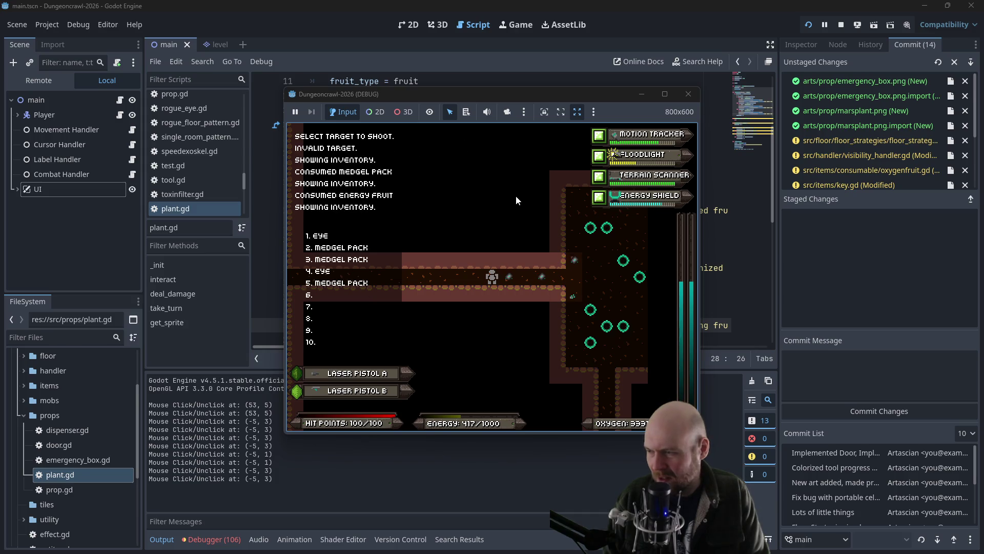
key("1")
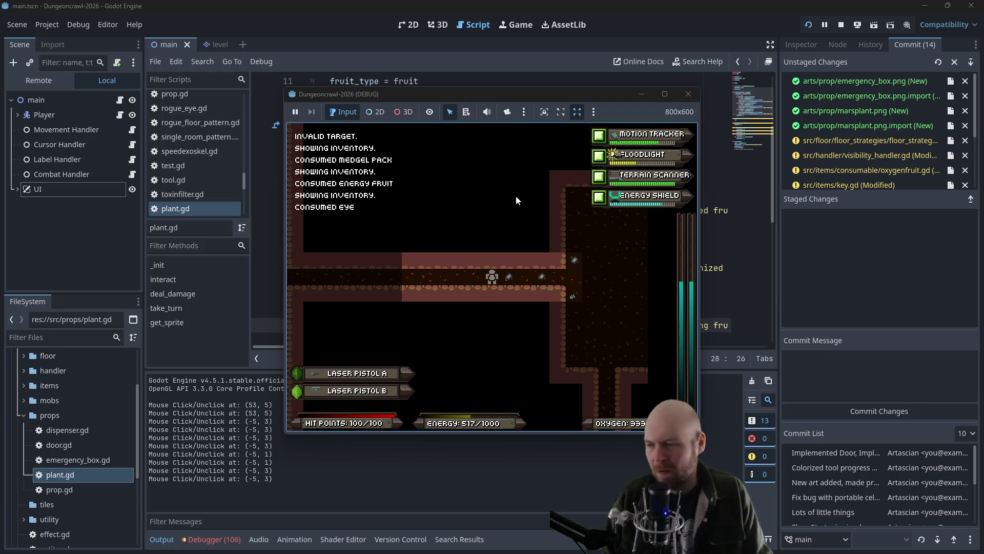
Step: Fight through to the doorway, defeat the crab bot, and consume its battery
key("Right")
key("Right")
key("Right")
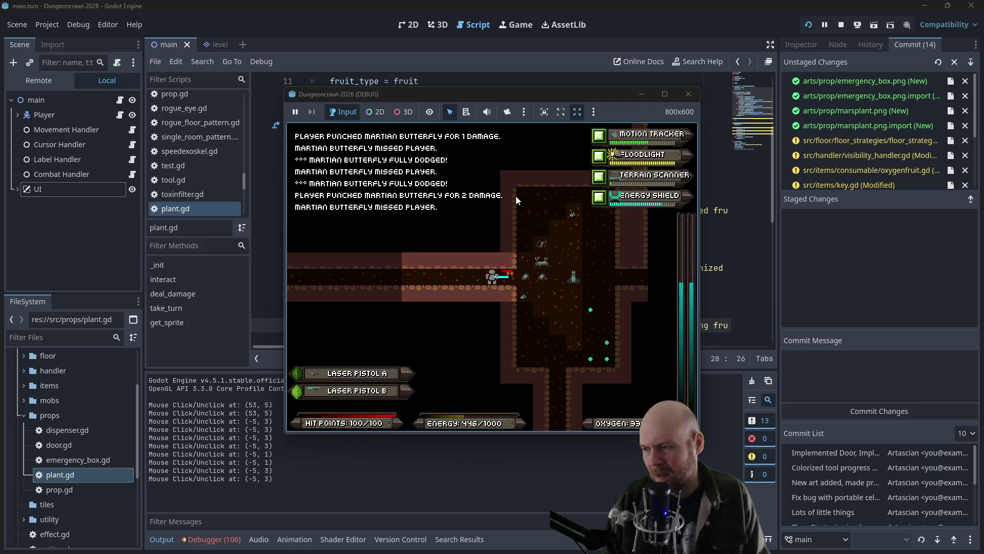
key("Right")
key("Right")
key("Right")
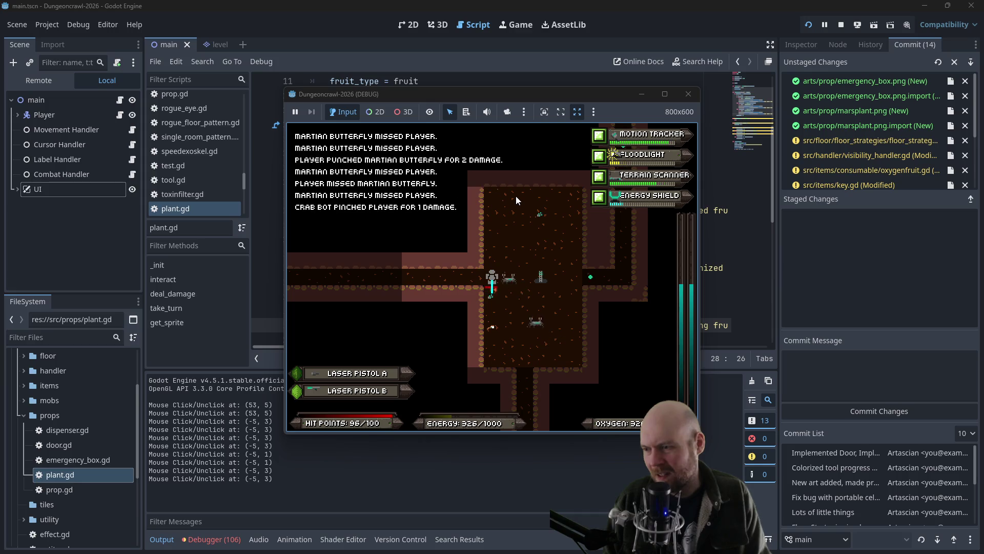
key("Right")
key("Right")
key("Right")
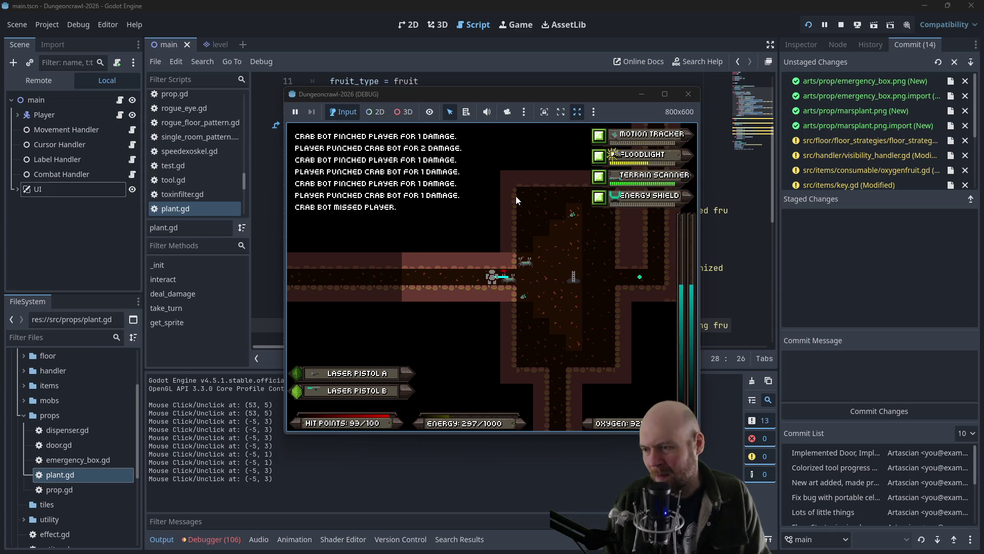
key("Right")
key("Right")
key("Right")
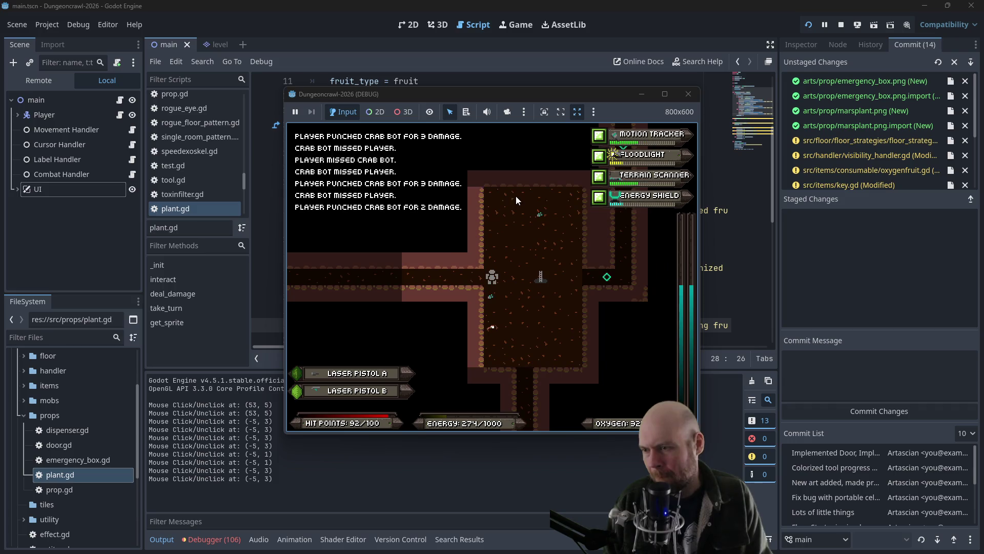
key("i")
key("5")
Step: Pick up a second battery and consume it to refill energy
key("Up")
key("Up")
key("Right")
key("i")
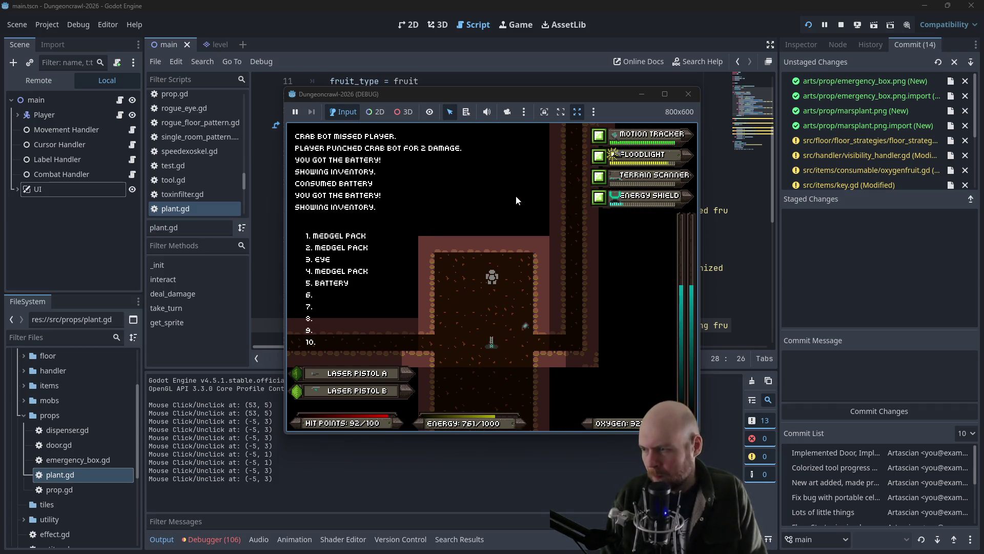
key("5")
Step: Defeat the scout orb and Martian butterfly, then fight the slime for Laser Rifle A
key("Down")
key("Down")
key("Down")
key("Down")
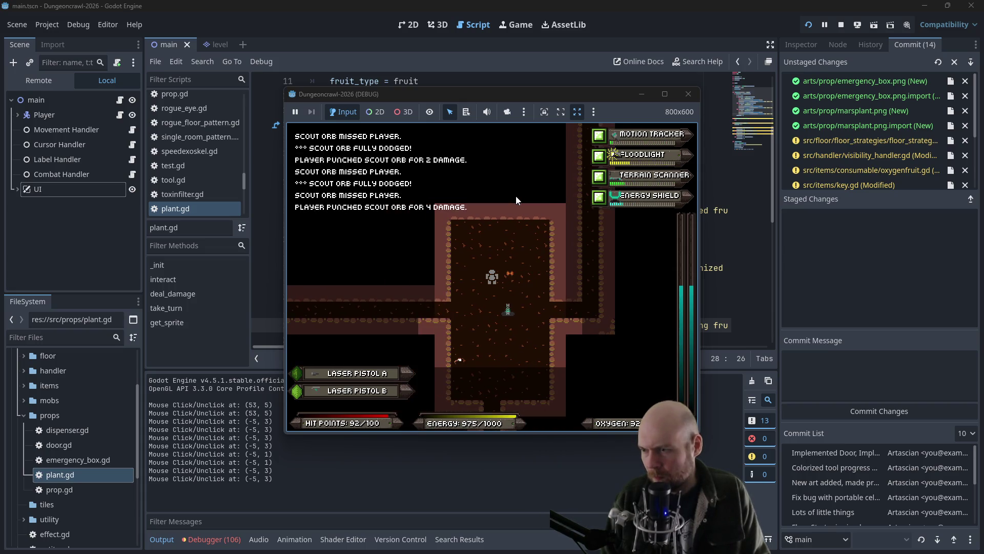
key("Left")
key("Up")
key("Up")
key("Up")
key("Up")
key("Right")
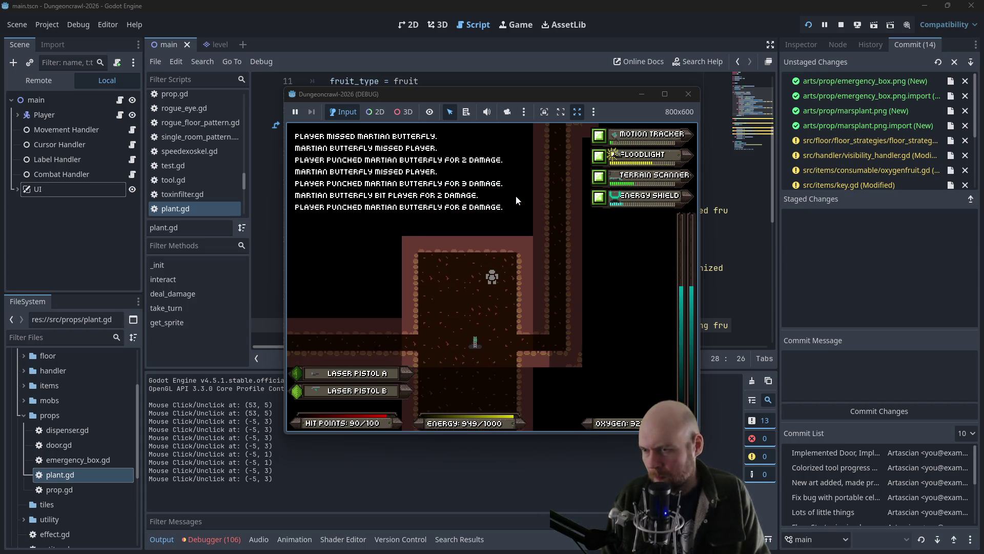
key("Right")
key("Up")
key("Up")
key("Up")
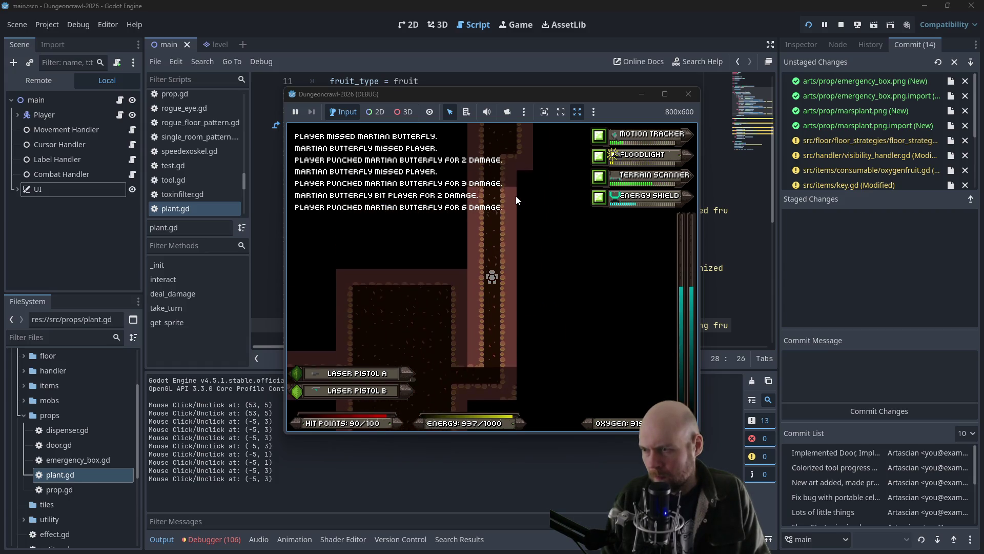
key("Down")
key("Down")
key("Down")
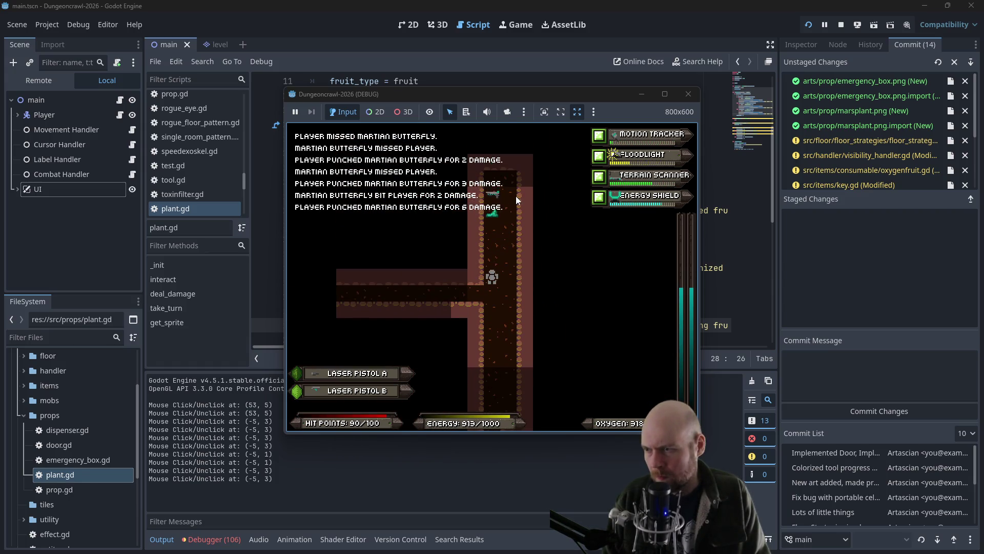
key("Up")
key("Up")
key("Up")
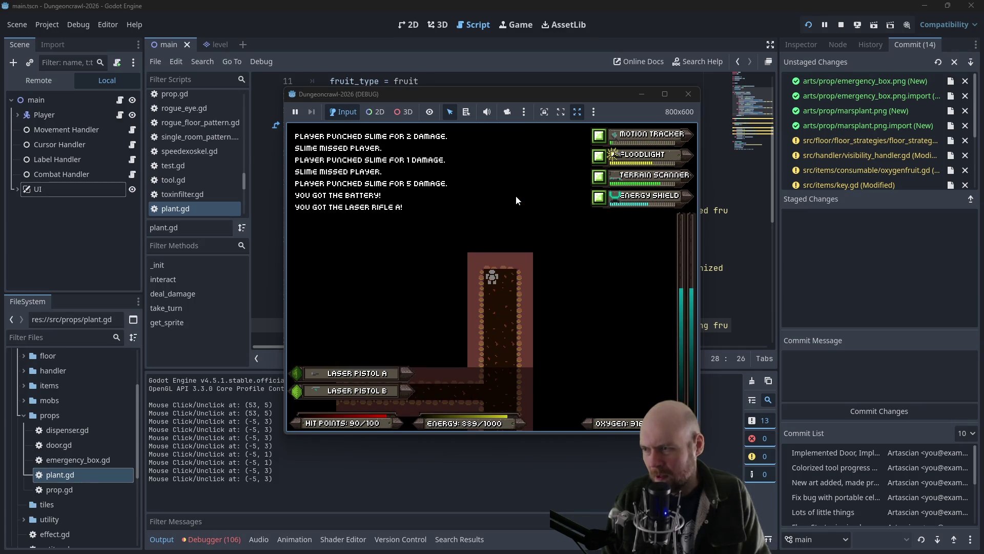
Step: Unequip Laser Pistol A and equip Laser Rifle A from inventory slot 6
key("r")
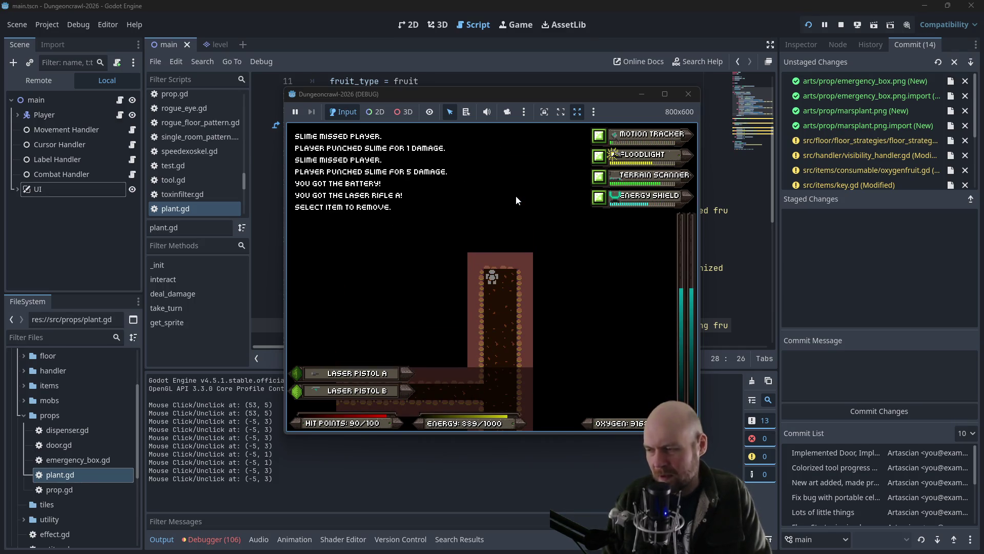
key("Escape")
key("r")
key("1")
key("i")
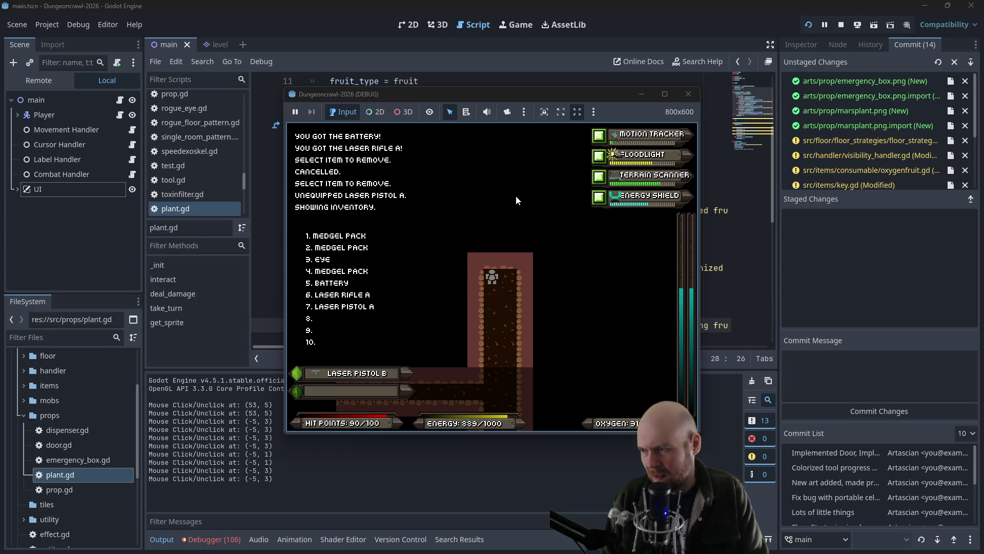
key("6")
Step: Walk down to the junction and drop Laser Pistol A
key("Down")
key("Down")
key("Down")
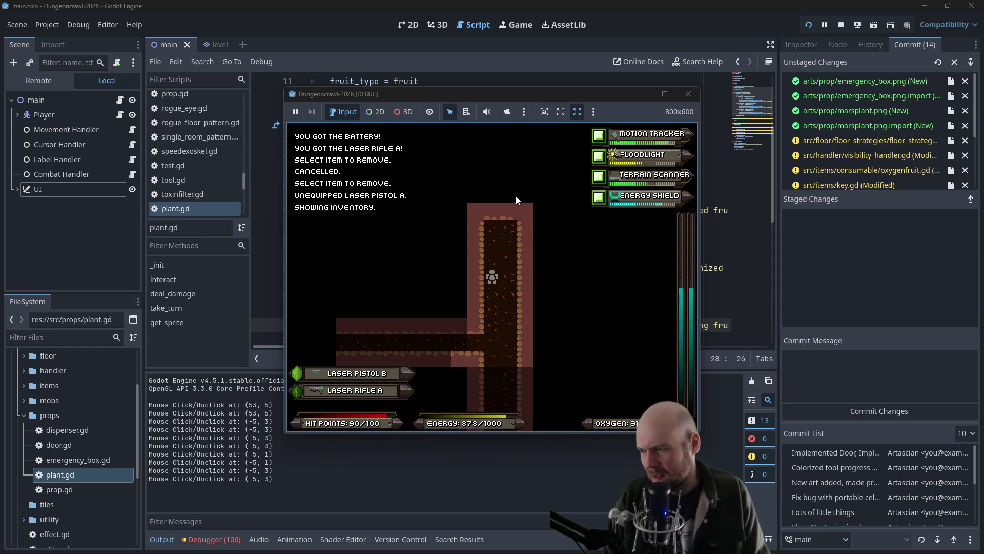
key("Down")
key("Down")
key("Down")
key("Left")
key("d")
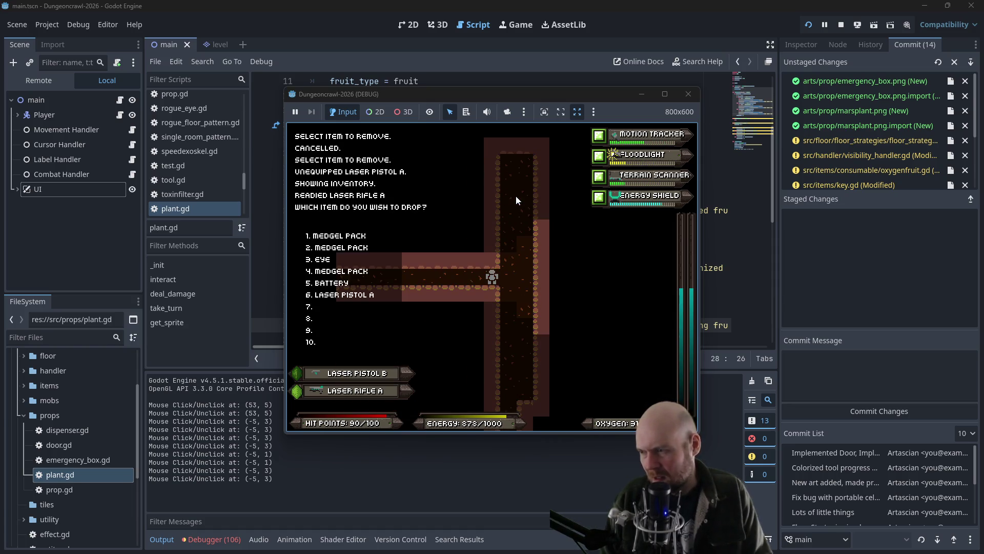
key("6")
key("Left")
key("Left")
key("Left")
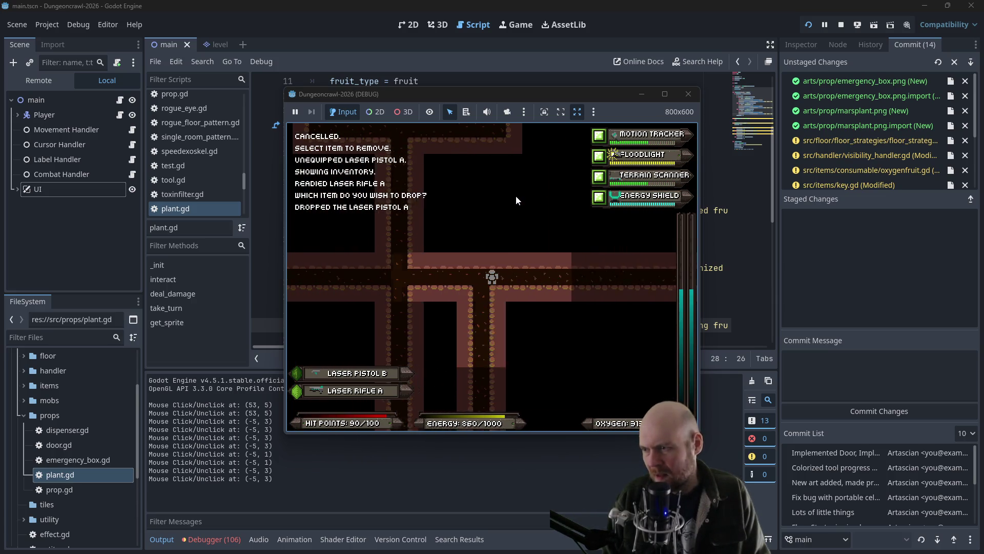
Step: Fight the crab bot, rogue eye and scout orb across the room, then enter the corridor
key("f")
key("Left")
key("Left")
key("Left")
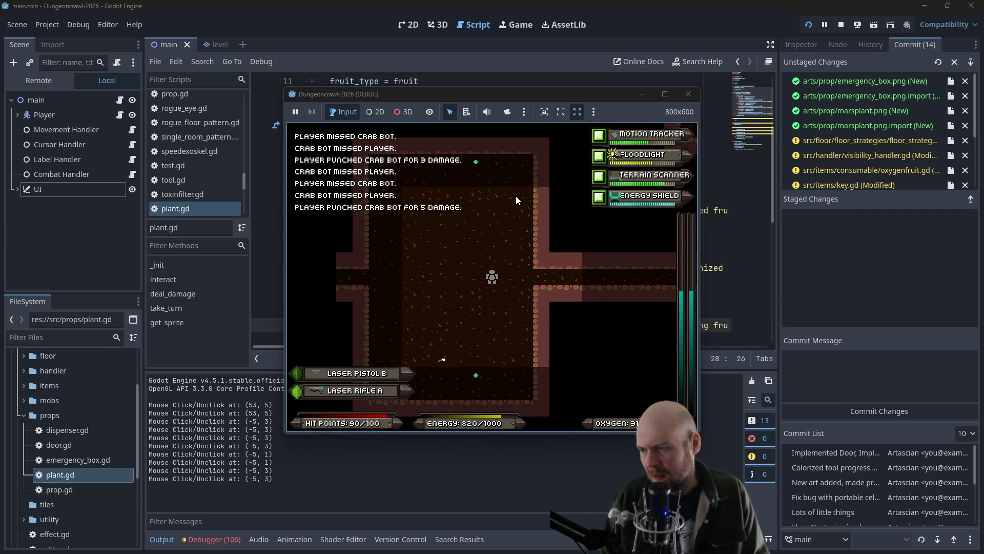
key("Left")
key("Left")
key("Left")
key("Down")
key("Down")
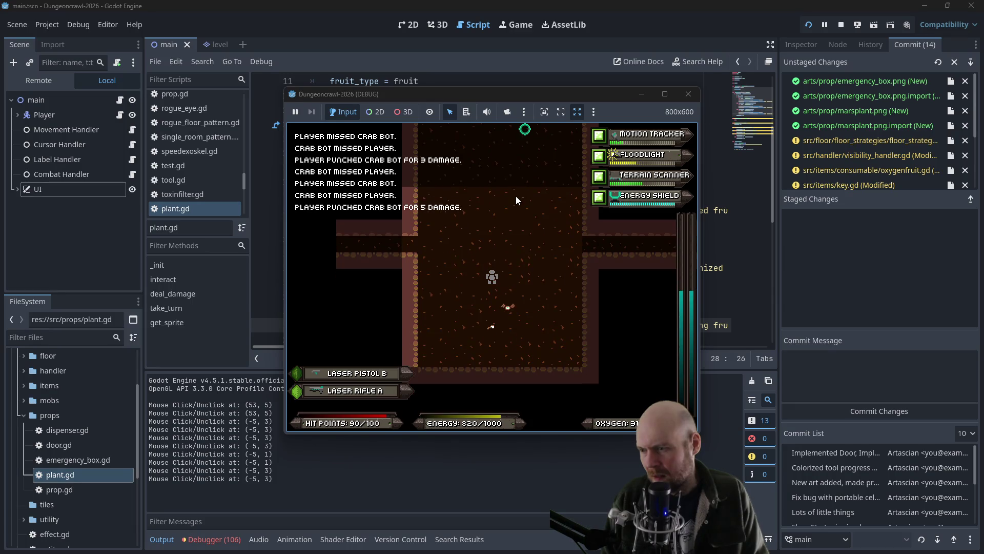
key("Right")
key("Down")
key("Down")
key("Down")
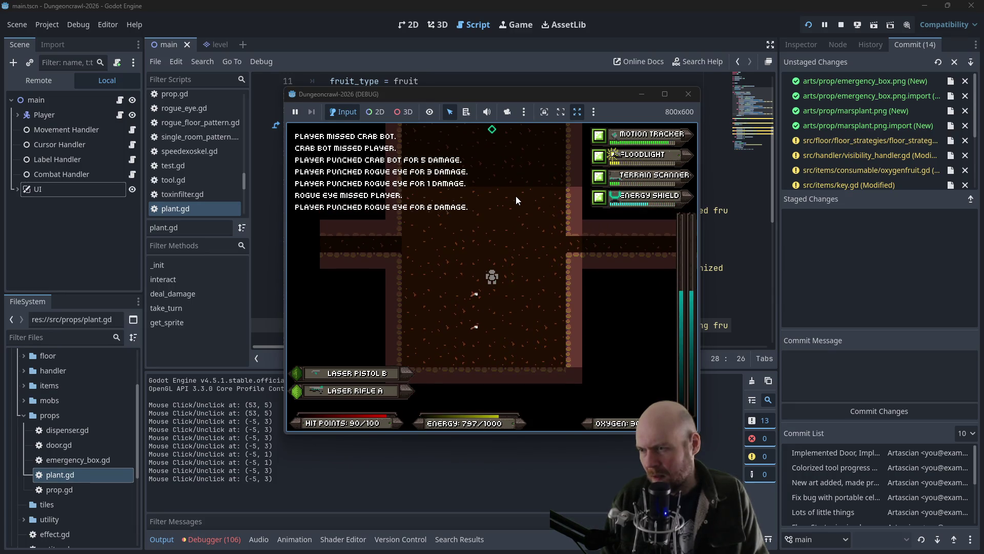
key("Up")
key("Up")
key("Up")
key("Left")
key("Left")
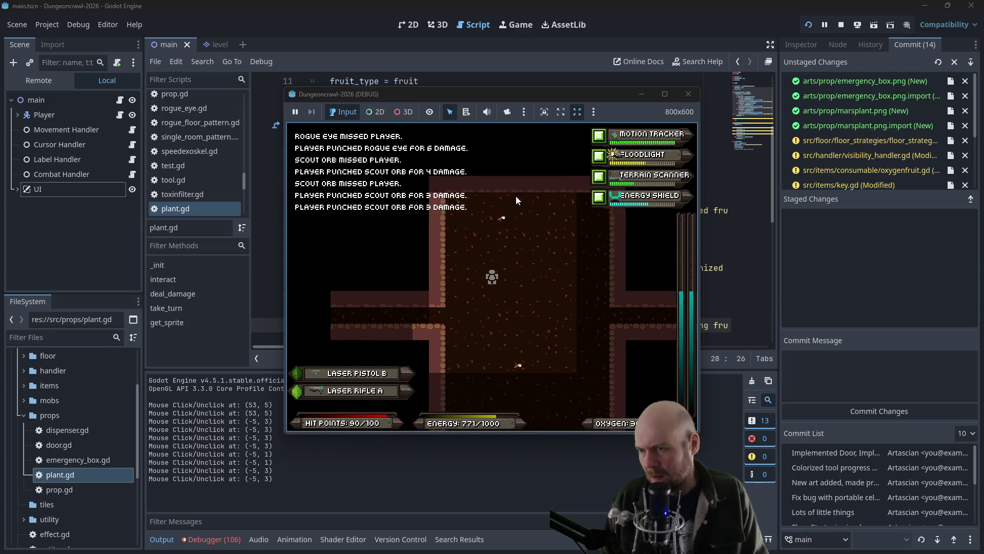
key("Left")
key("Left")
key("Left")
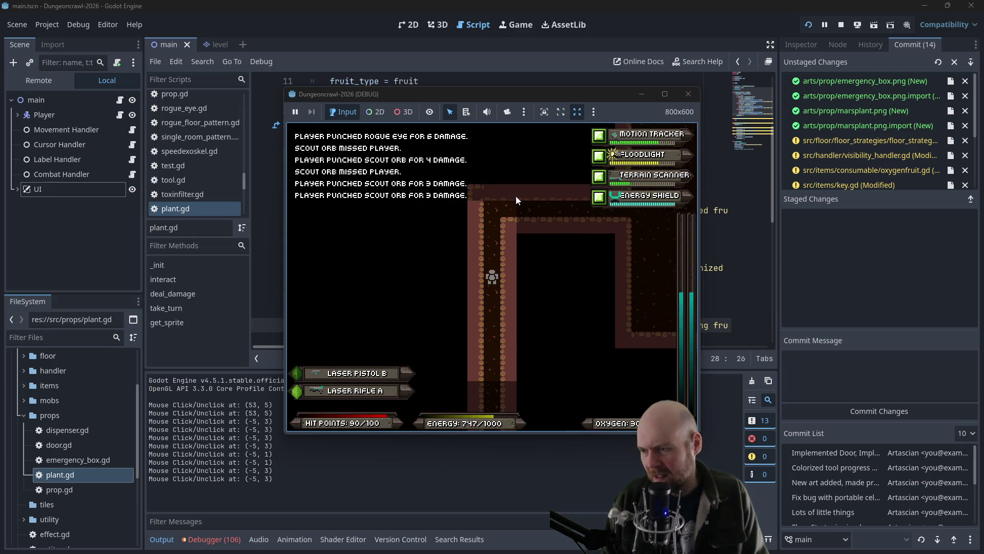
Step: Explore up and along the horizontal corridor, fighting the scout orb
key("Up")
key("Up")
key("Up")
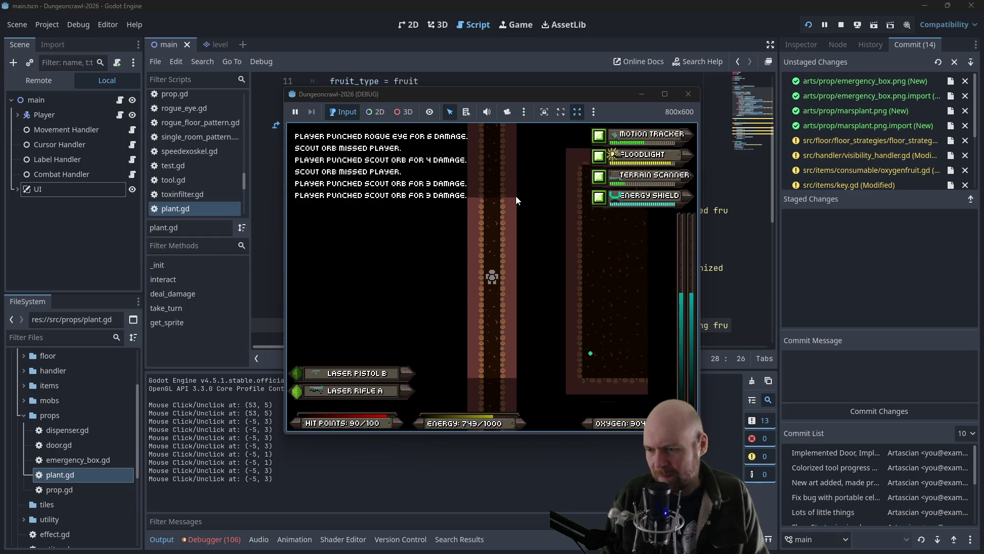
key("Down")
key("Up")
key("Up")
key("Up")
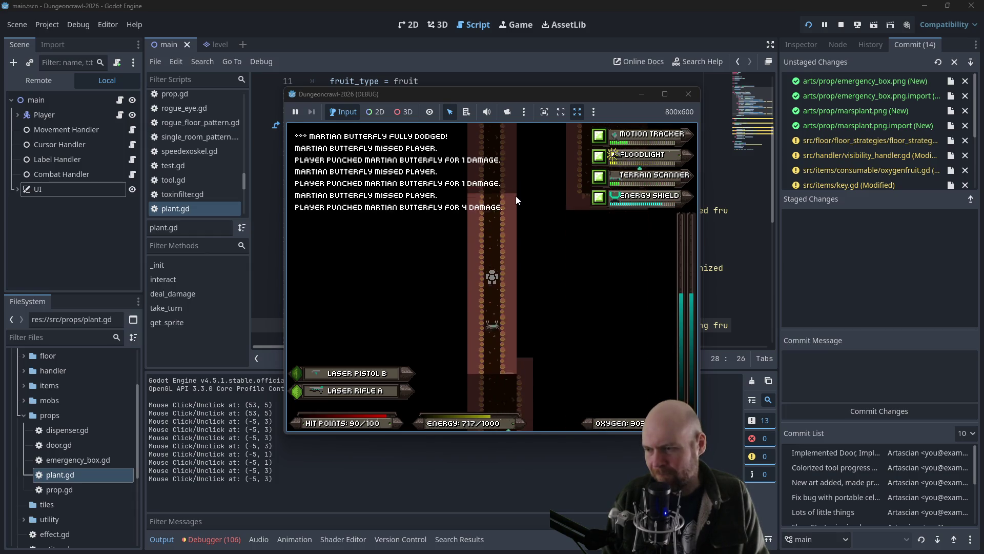
key("Right")
key("Right")
key("Right")
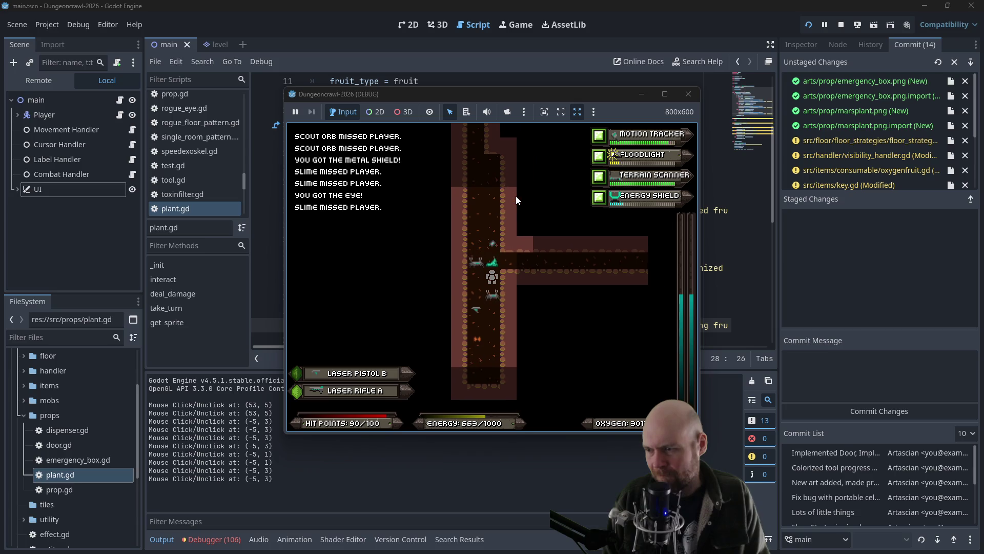
key("Left")
key("Left")
key("Left")
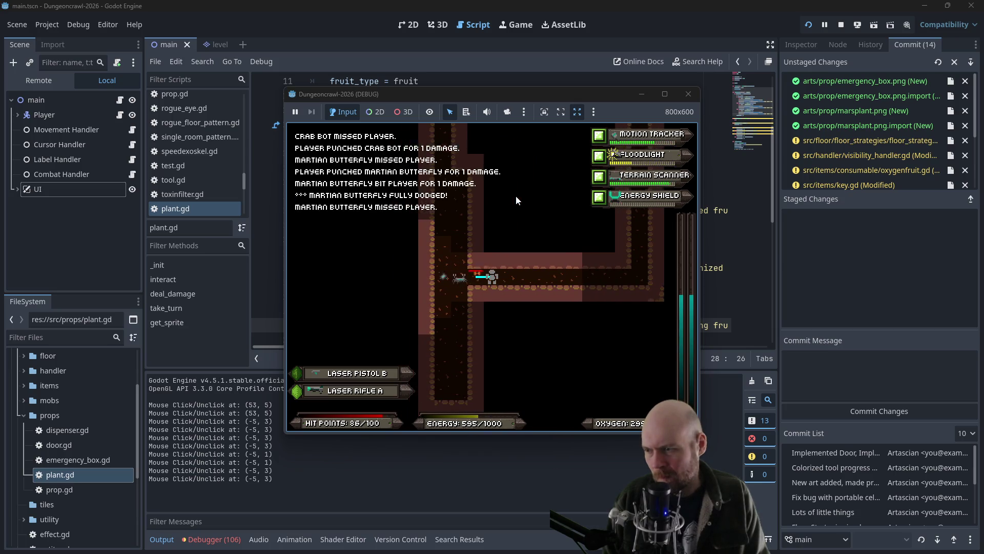
key("Left")
Step: Walk up into the room and fight the martian butterfly and rogue bat
key("Up")
key("Up")
key("Up")
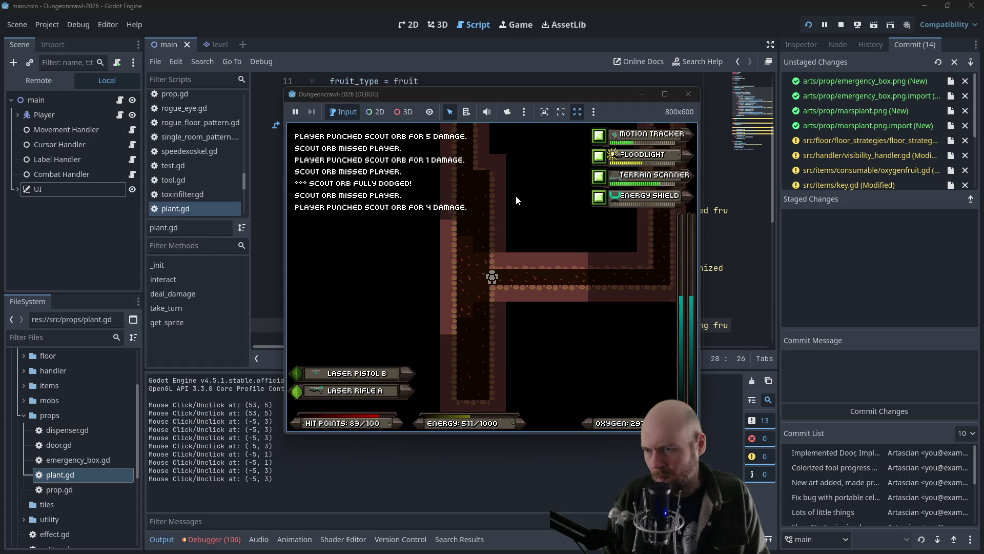
key("Up")
key("Up")
key("Up")
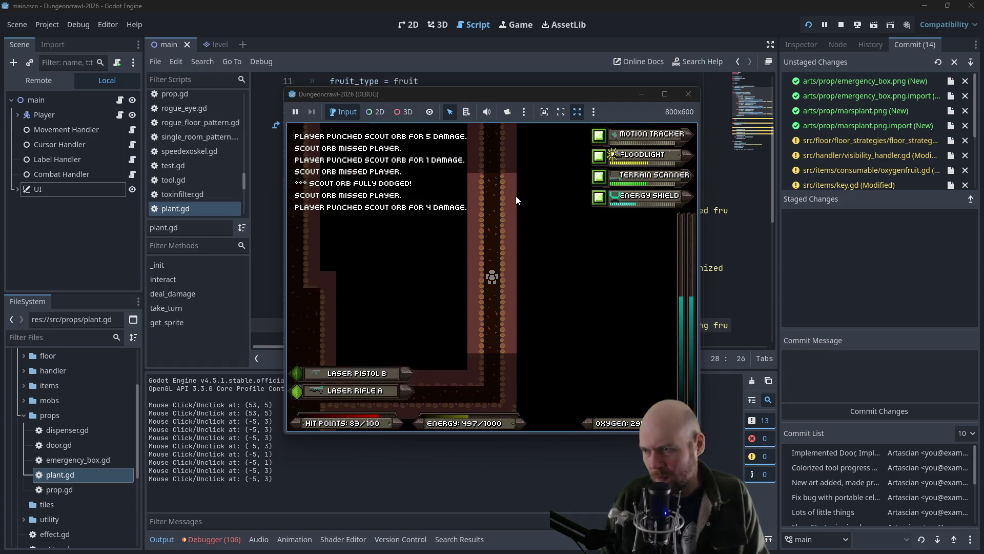
key("Up")
key("Up")
key("Up")
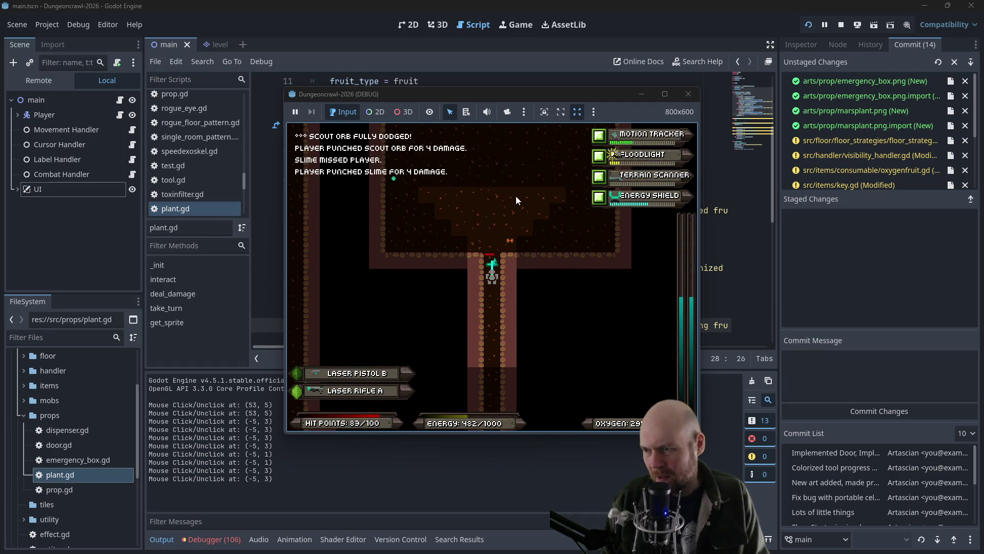
key("Up")
key("Up")
key("Up")
key("Left")
key("Left")
key("Left")
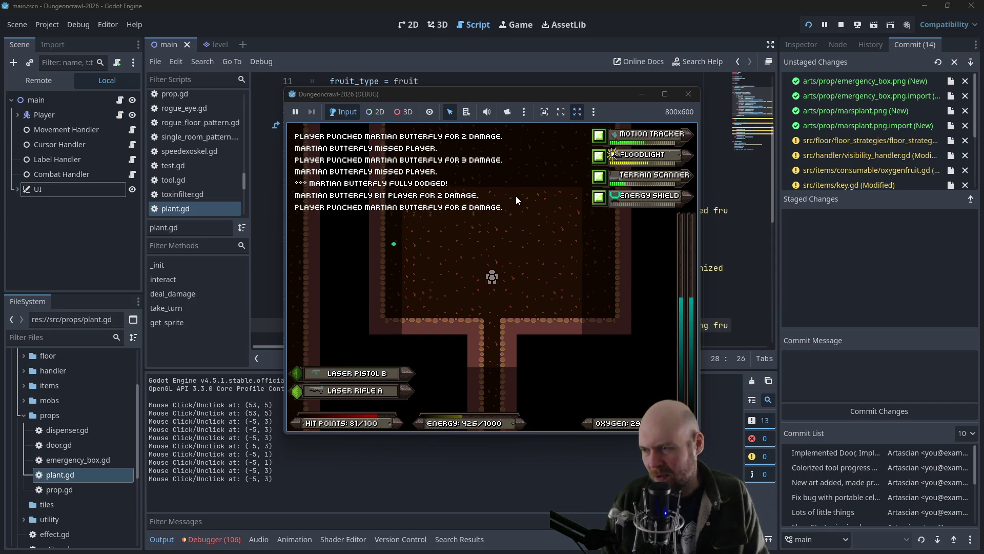
key("Right")
key("Right")
key("Right")
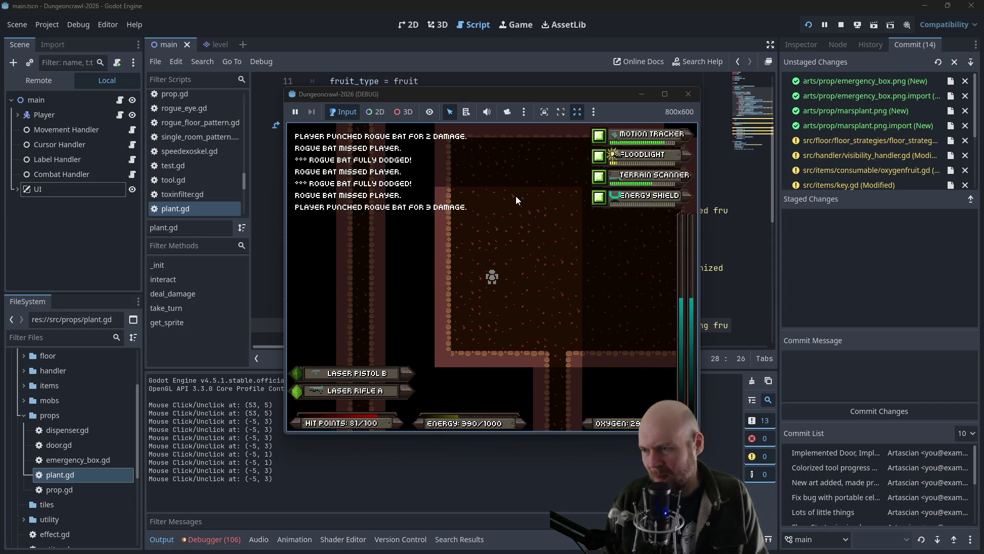
Step: Walk down and right through the corridors until Laser Pistol A is picked up
key("Down")
key("Down")
key("Down")
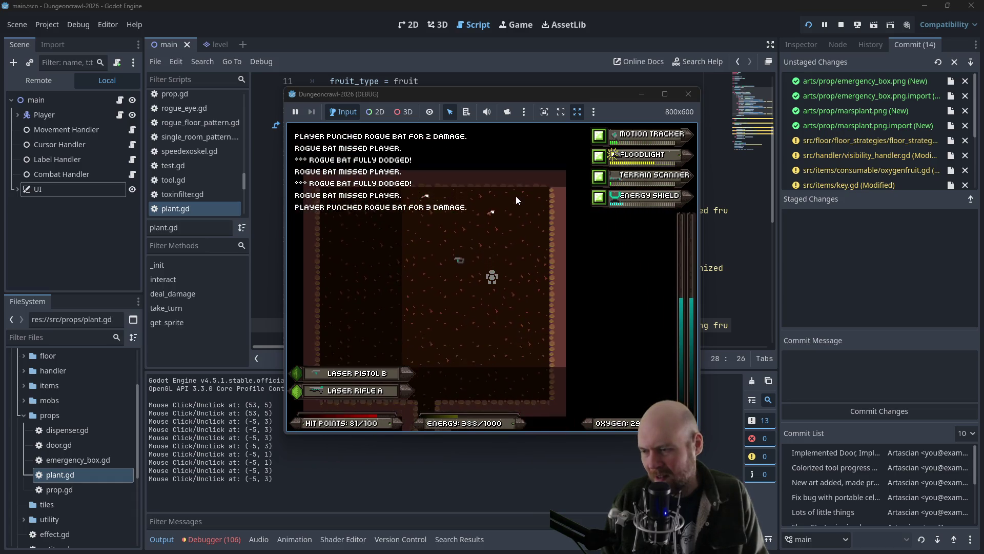
key("Down")
key("Down")
key("Down")
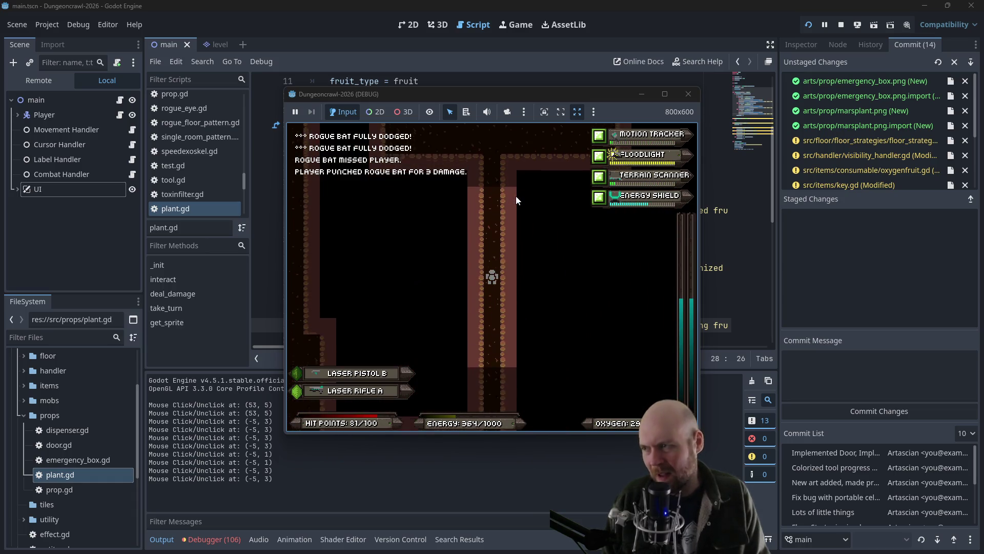
key("Left")
key("Left")
key("Left")
key("Left")
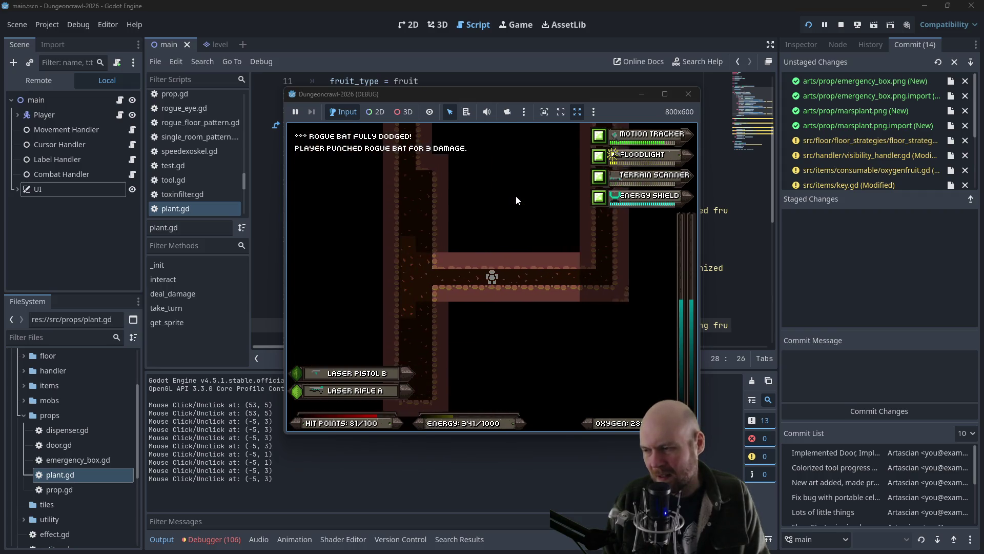
key("Down")
key("Down")
key("Up")
key("Up")
key("Up")
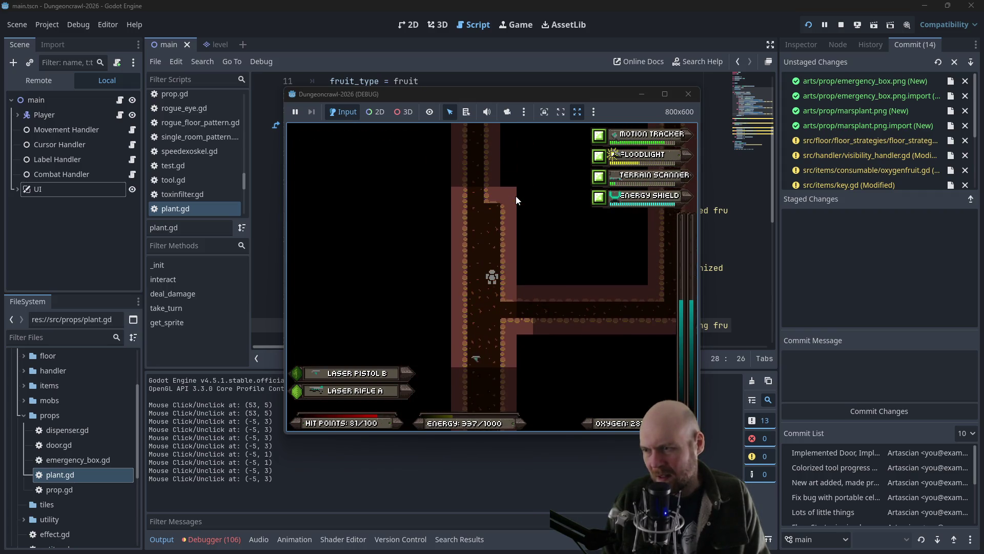
key("Down")
key("Down")
key("Down")
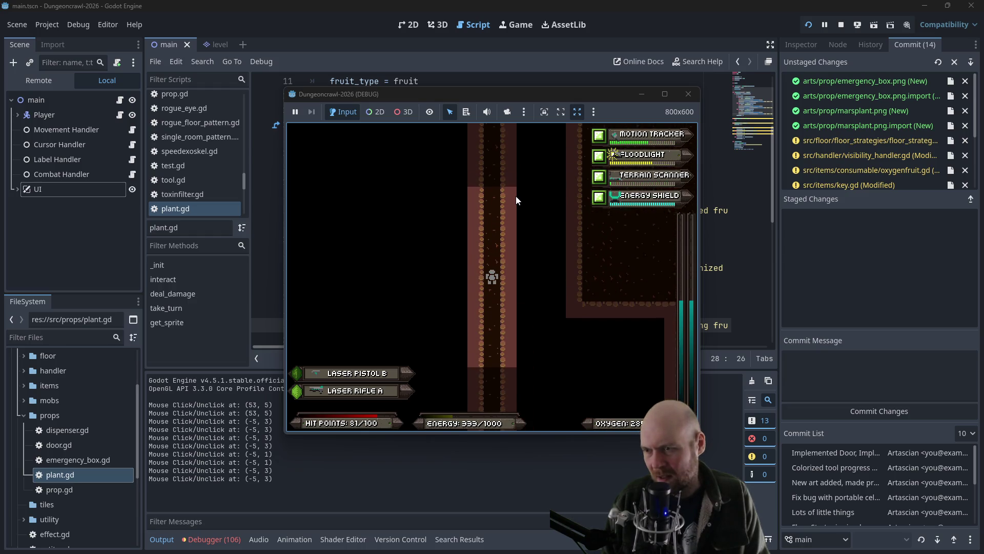
key("Down")
key("Down")
key("Down")
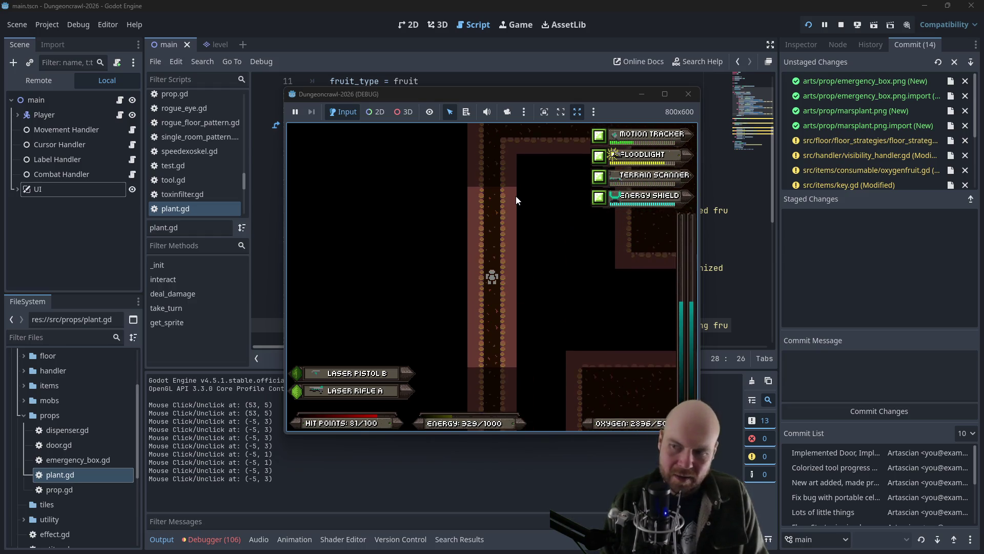
key("Right")
key("Right")
key("Right")
key("Right")
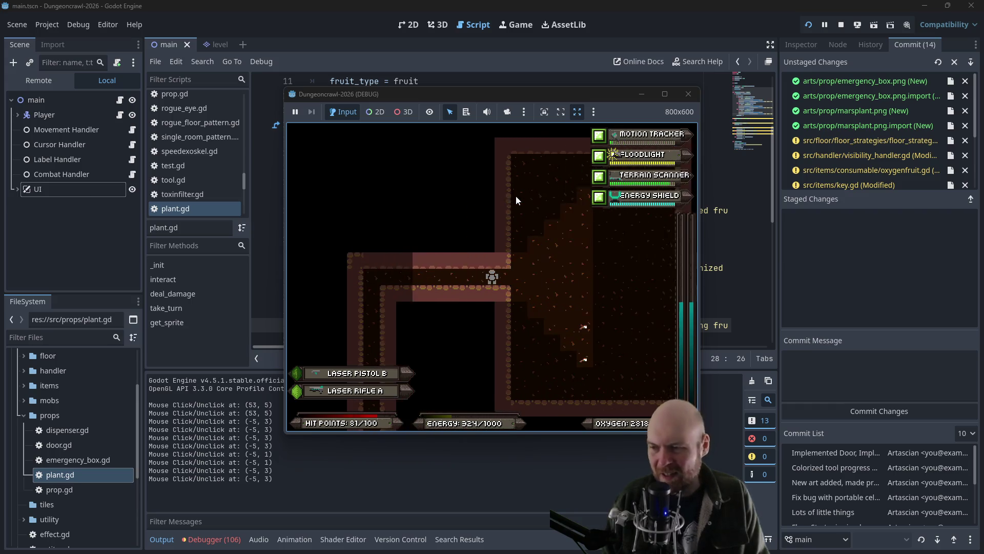
key("Right")
key("Right")
key("Right")
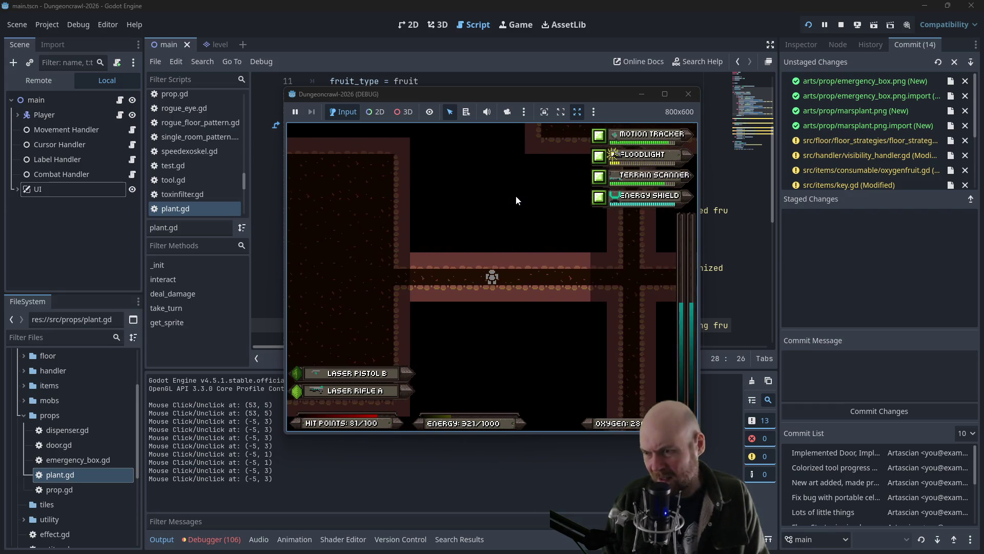
key("Right")
key("Right")
key("Right")
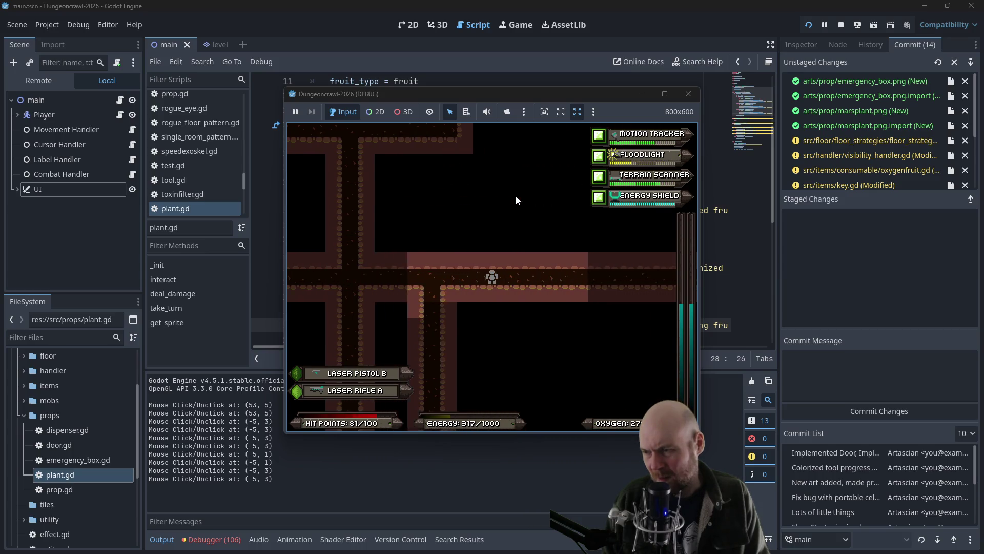
key("Right")
key("Right")
key("Right")
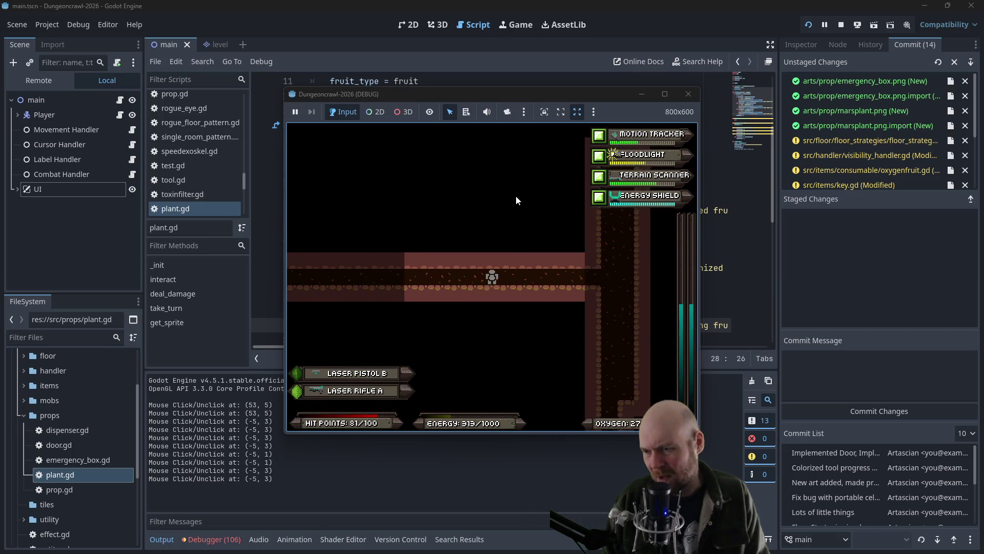
key("Down")
key("Down")
key("Down")
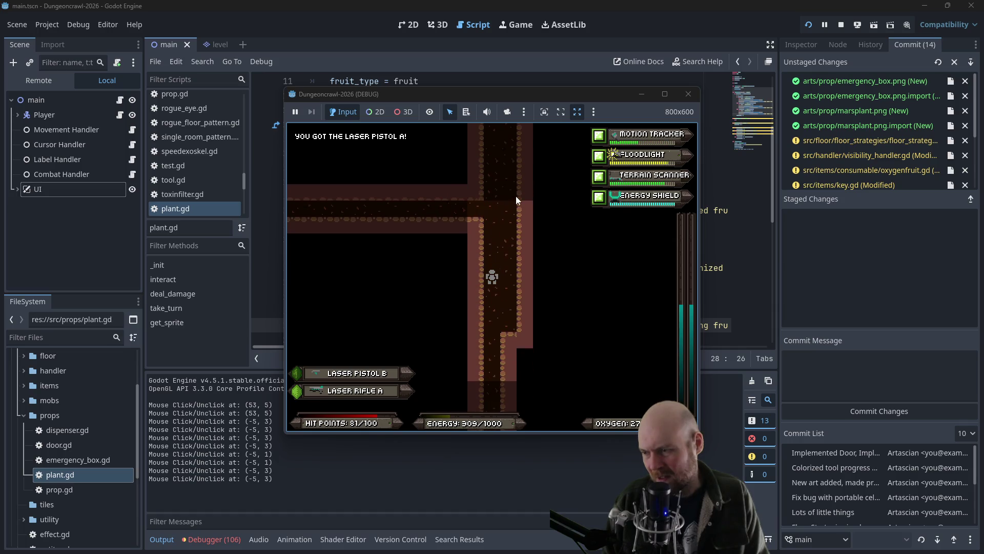
Step: Move down-left into the room and drop Laser Pistol A
key("Down")
key("Down")
key("Down")
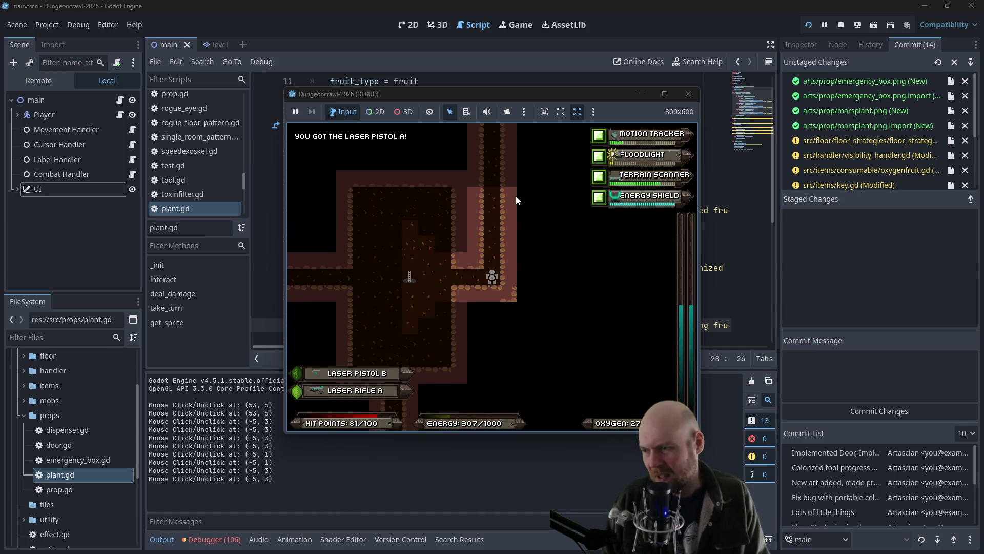
key("Left")
key("Left")
key("Left")
key("Down")
key("Down")
key("Down")
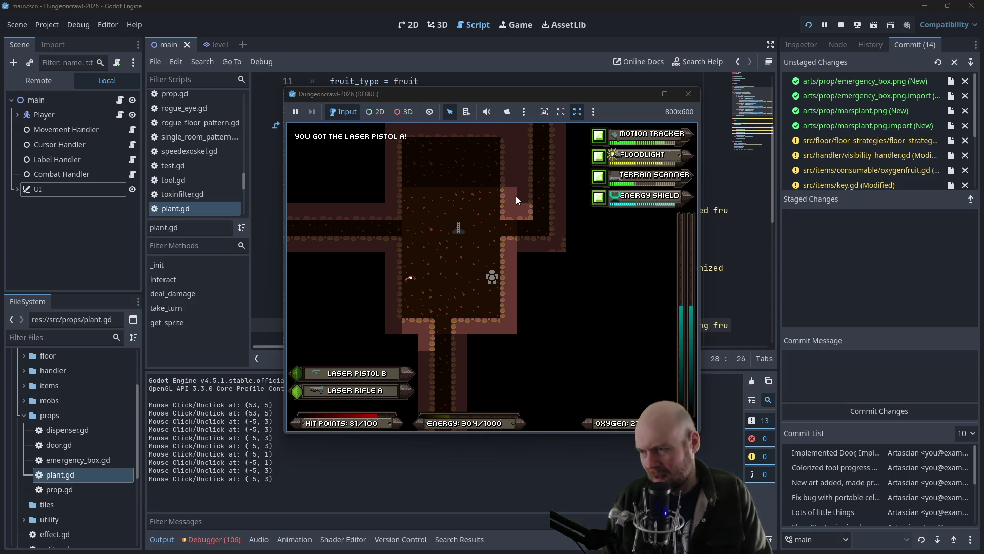
key("d")
key("8")
key("Up")
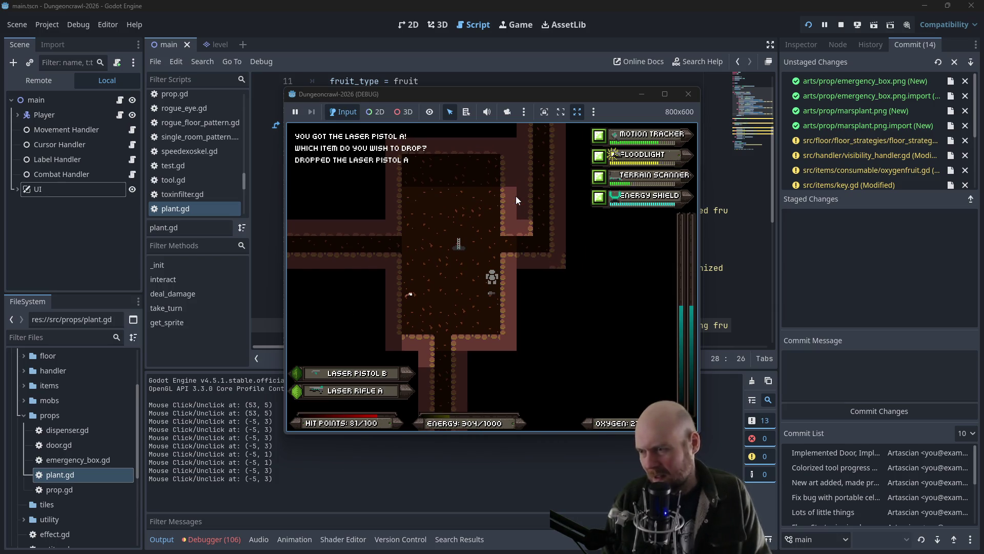
key("d")
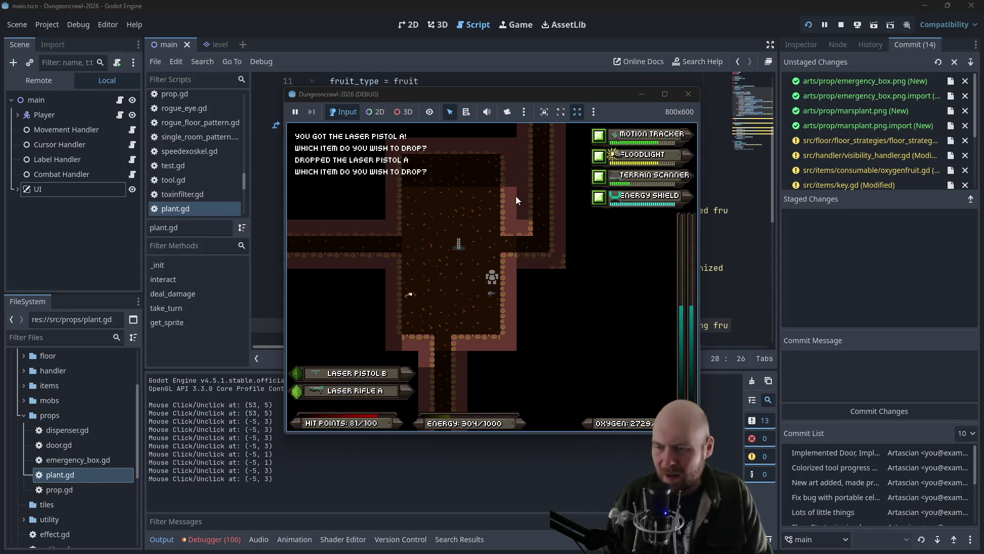
Step: Unequip the Terrain Scanner, equip the Metal Shield, and drop the scanner
key("Escape")
key("3")
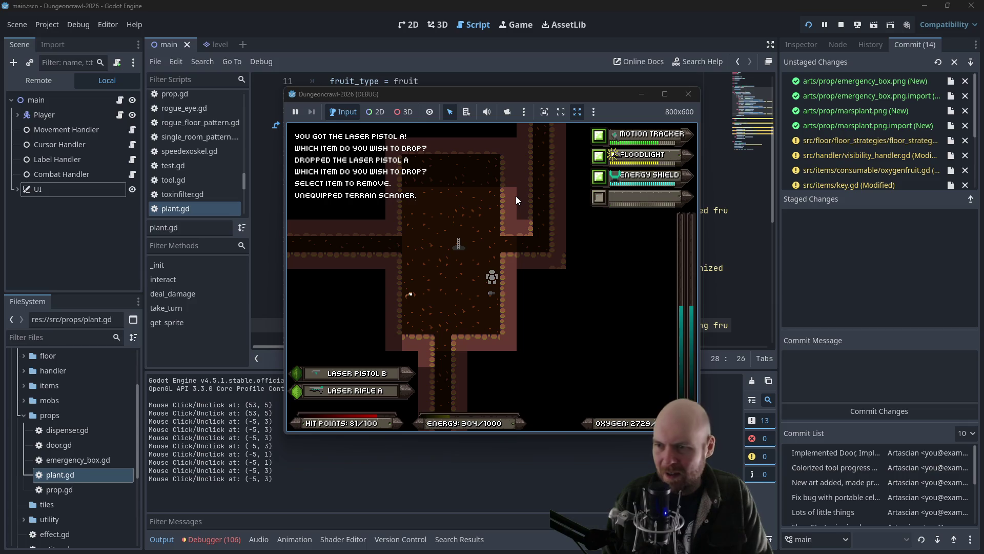
key("i")
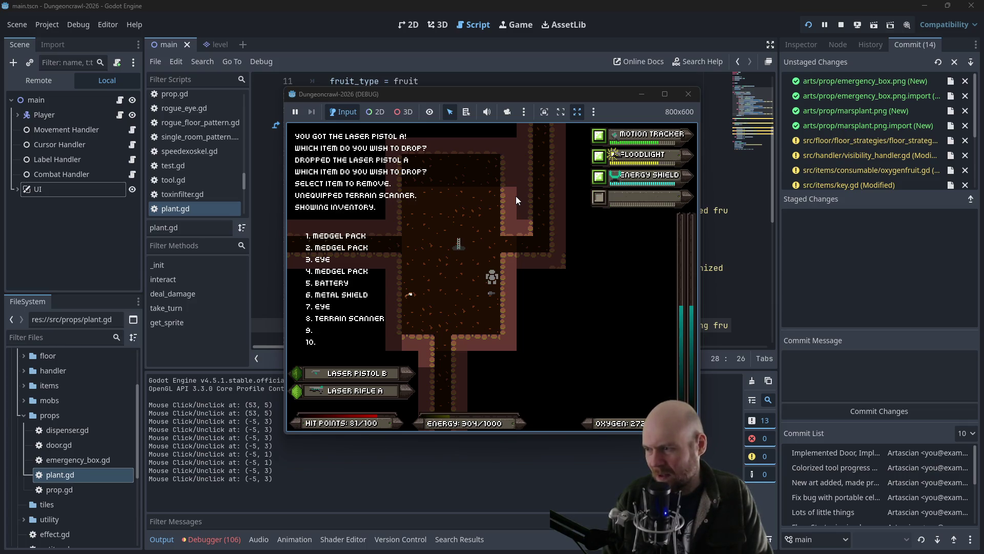
key("6")
key("d")
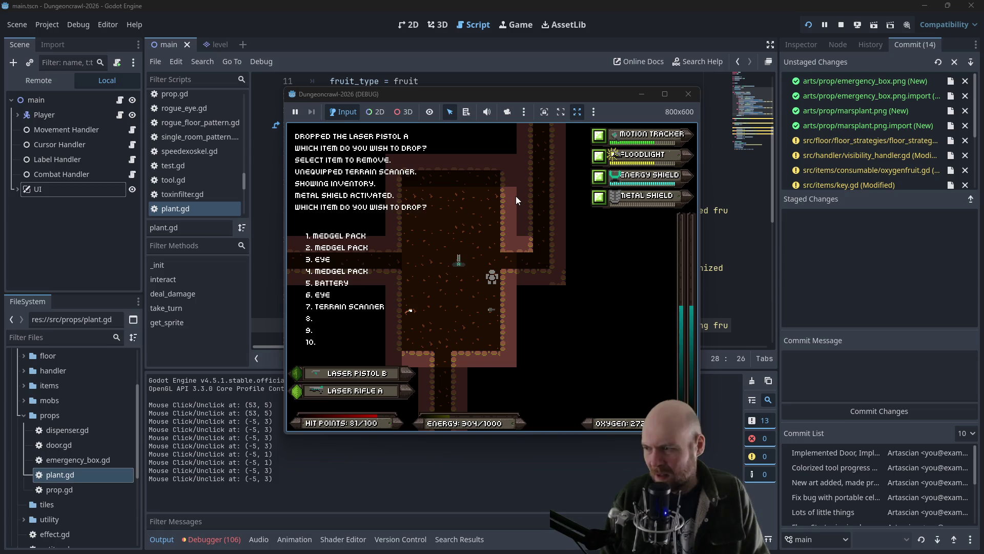
key("6")
Step: Pick up and consume the eyes and the battery to restore energy
key("Left")
key("Left")
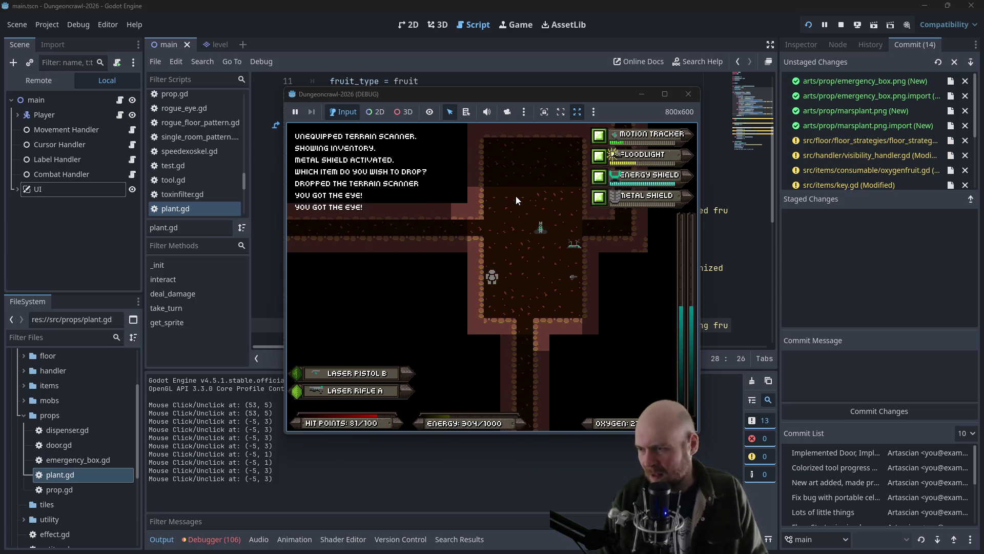
key("i")
key("3")
key("i")
key("3")
key("i")
key("3")
key("Up")
key("Right")
key("i")
key("4")
key("Up")
key("Right")
Step: Step further into the room, pick up the medgel pack and use it to heal
key("Down")
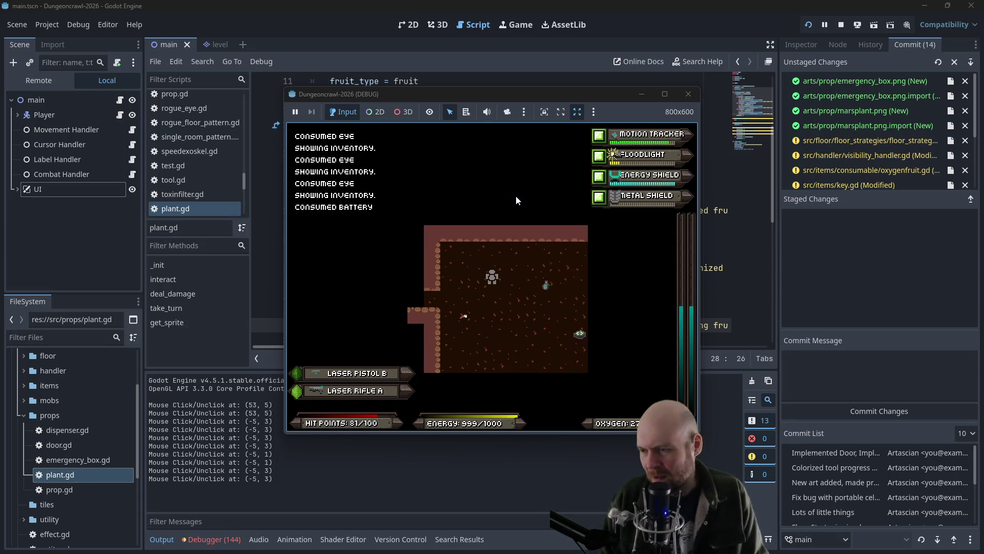
key("Right")
key("Down")
key("Right")
key("Left")
key("i")
key("1")
Step: Head down the corridor and attack the Martian snake and the slime
key("Down")
key("Left")
key("Down")
key("Down")
key("Down")
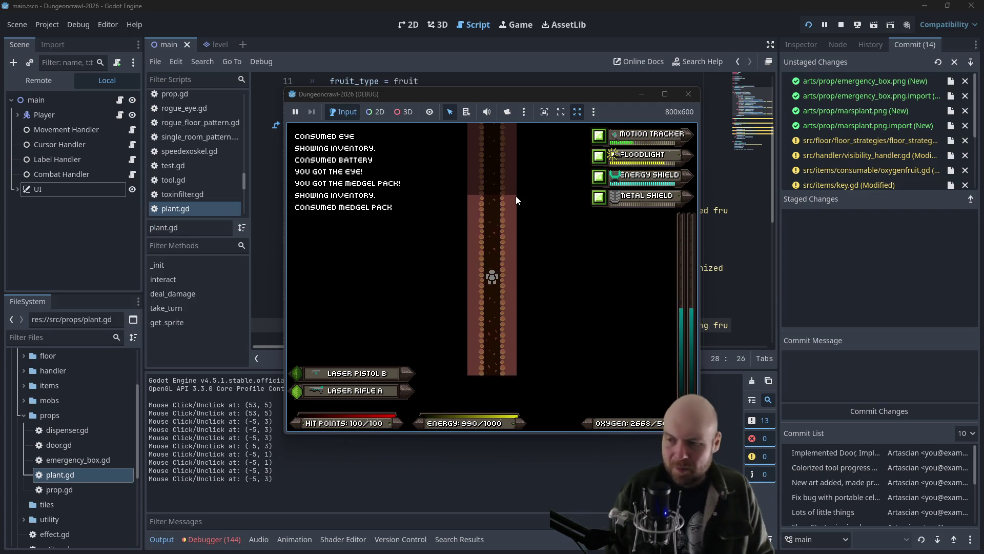
key("f")
key("Return")
key("f")
key("Return")
key("f")
key("Return")
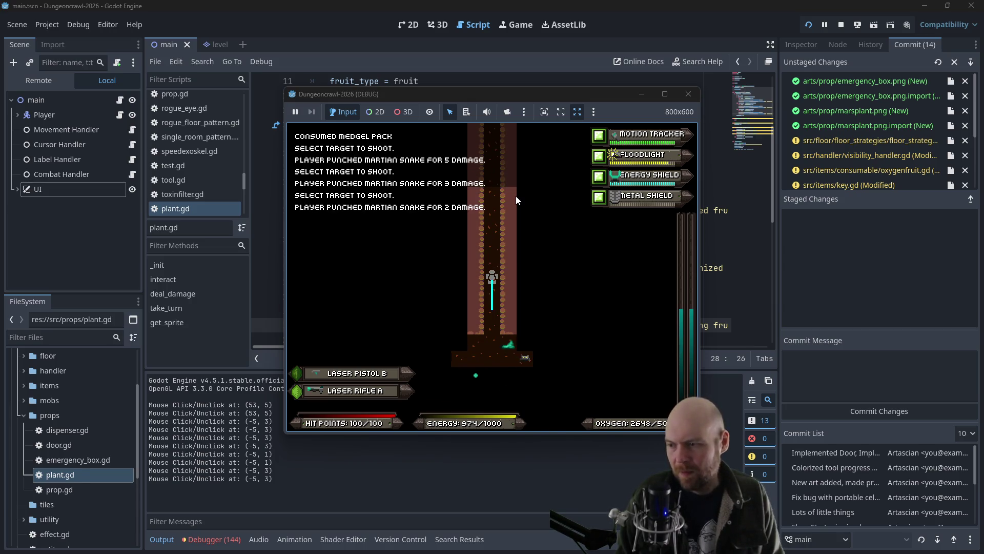
key("f")
key("Return")
Step: Finish off the slime, punch down the dog bot and collect the battery
key("f")
key("Return")
key("f")
key("Return")
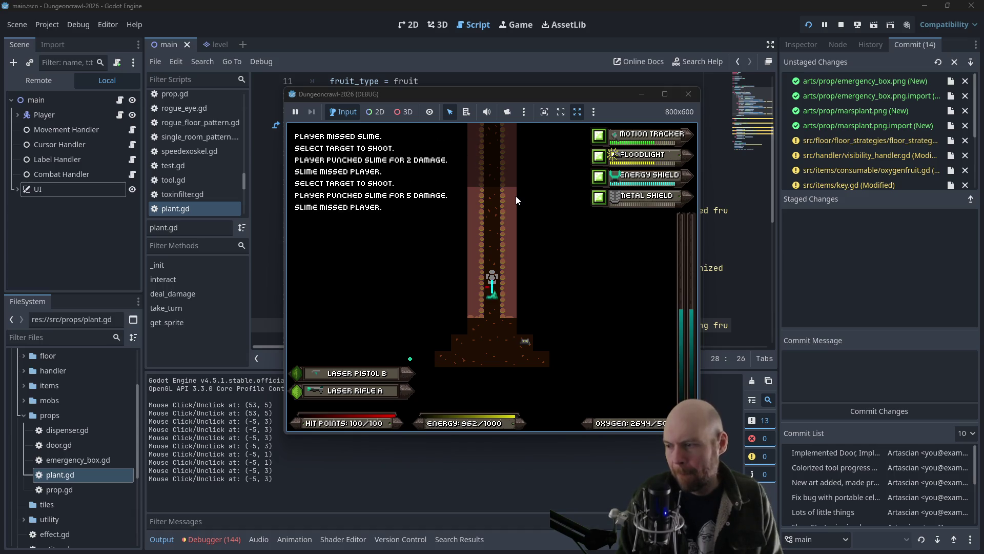
key("f")
key("Return")
key("Down")
key("Down")
key("Down")
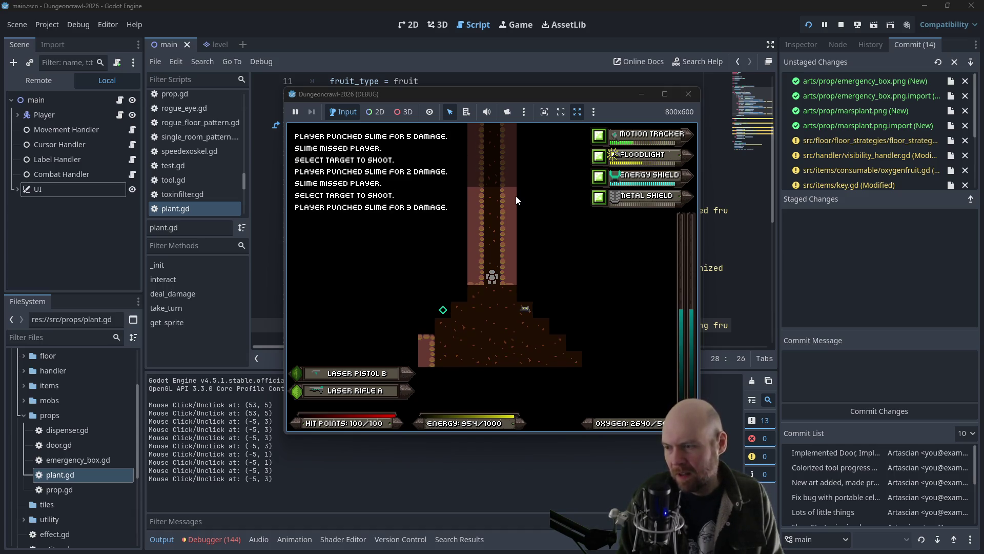
key("Right")
key("Right")
key("Left")
key("Left")
key("Left")
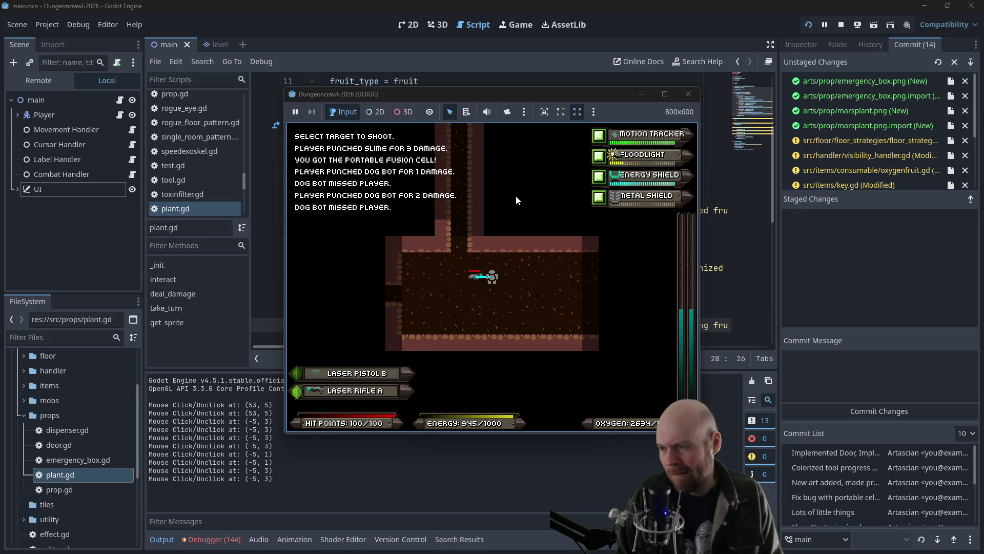
key("Left")
key("Left")
key("Left")
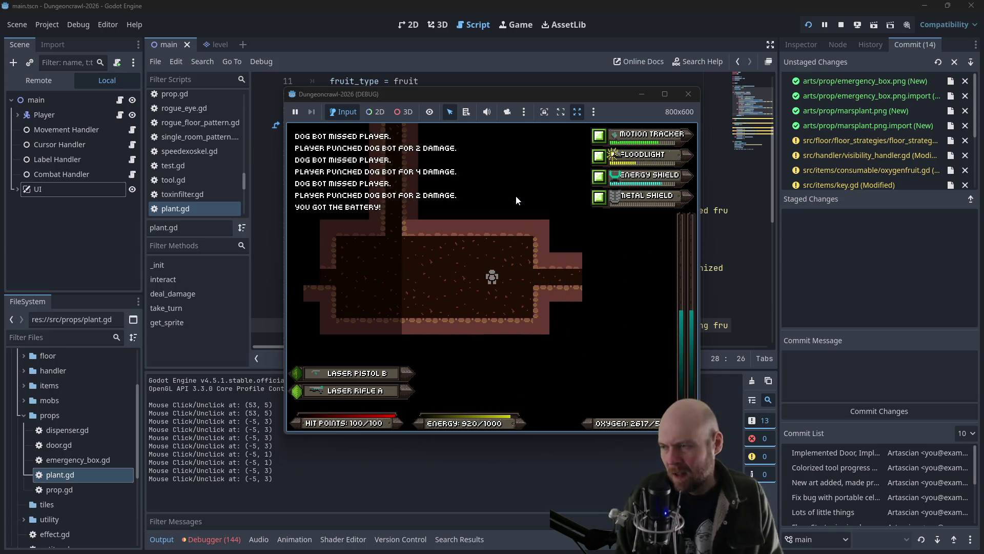
Step: Walk left and down through the corridors and check the inventory
key("Down")
key("Left")
key("Left")
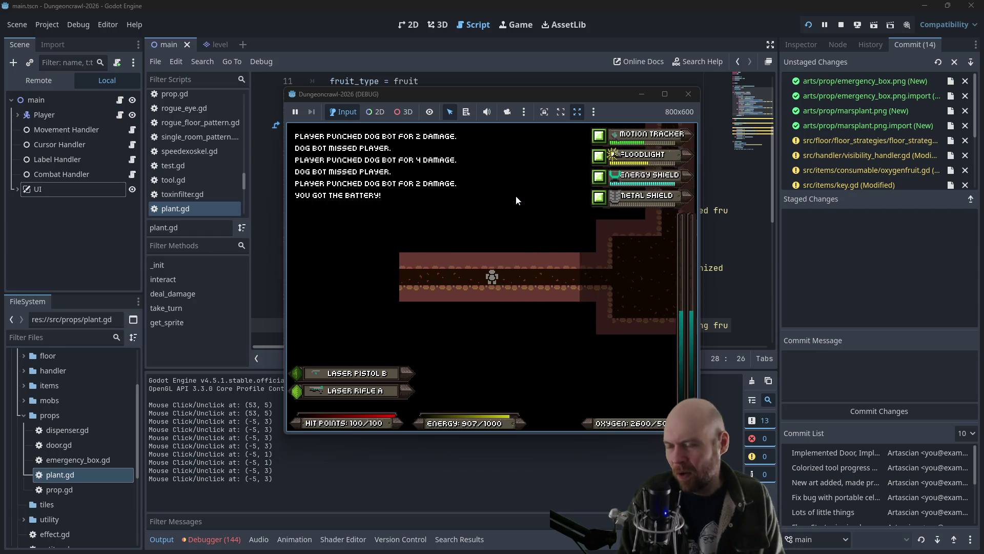
key("Left")
key("Left")
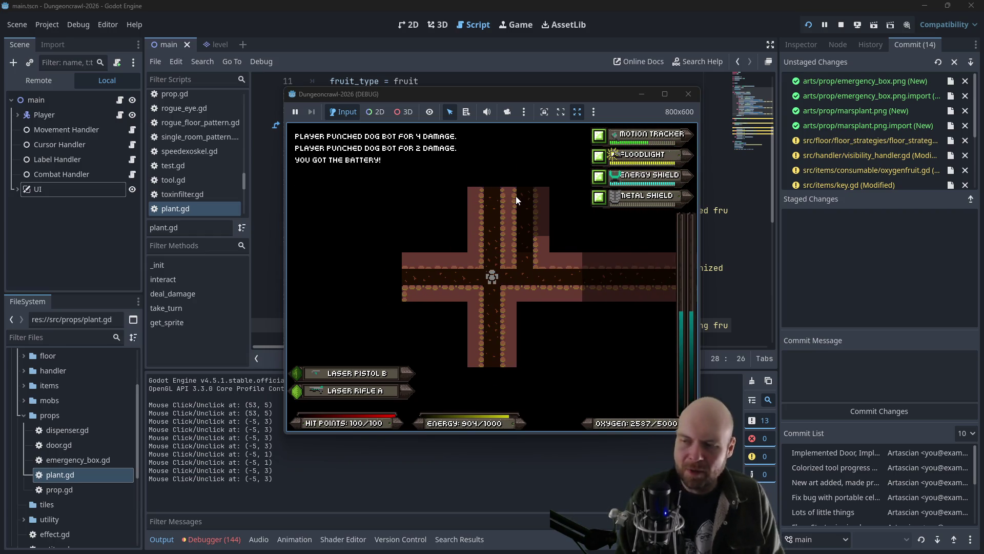
key("i")
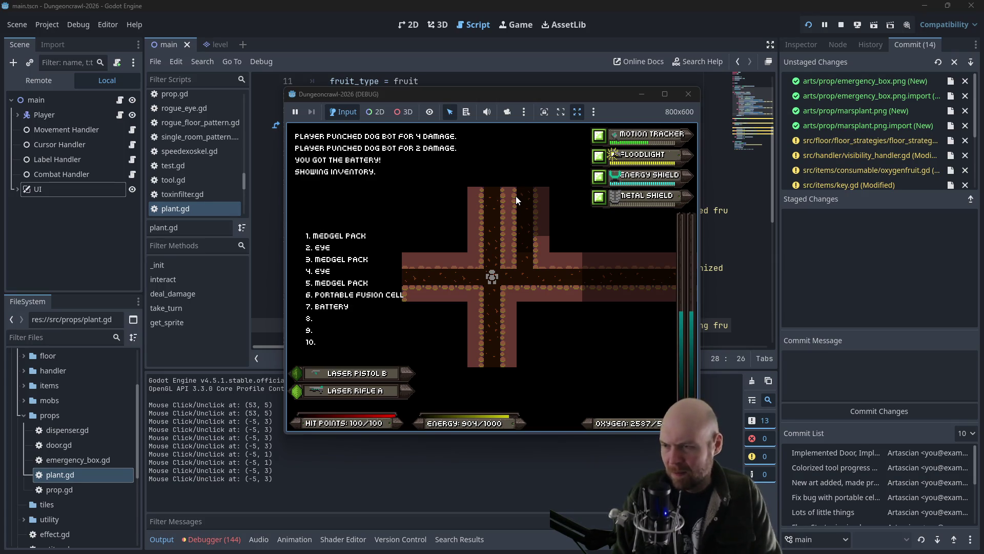
Step: Walk up the corridor, shoot the dog bot and grab the battery
key("Up")
key("Up")
key("Up")
key("Up")
key("Up")
key("Up")
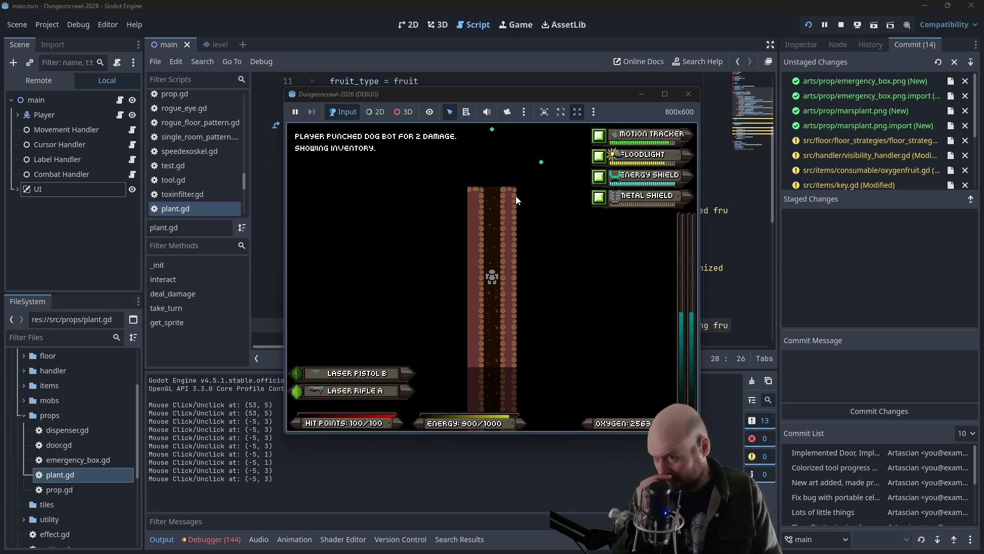
key("Up")
key("Up")
key("Up")
key("f")
key("Return")
key("f")
key("Return")
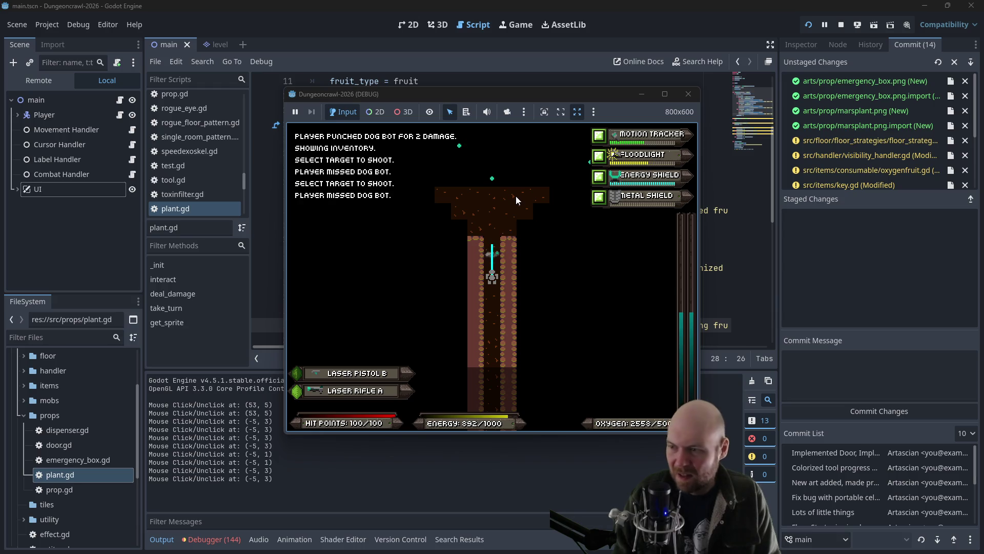
key("Up")
key("Up")
key("f")
key("Return")
key("Up")
Step: Walk down the corridor and shoot the rogue kestrel until it dies
key("Down")
key("Down")
key("Down")
key("f")
key("Return")
key("f")
key("Return")
key("f")
key("Return")
key("f")
key("Return")
key("f")
key("Return")
Step: Enter the room, fight the Martian Butterfly and crab bot, collecting the eye and Laser Rifle B
key("Down")
key("Down")
key("Down")
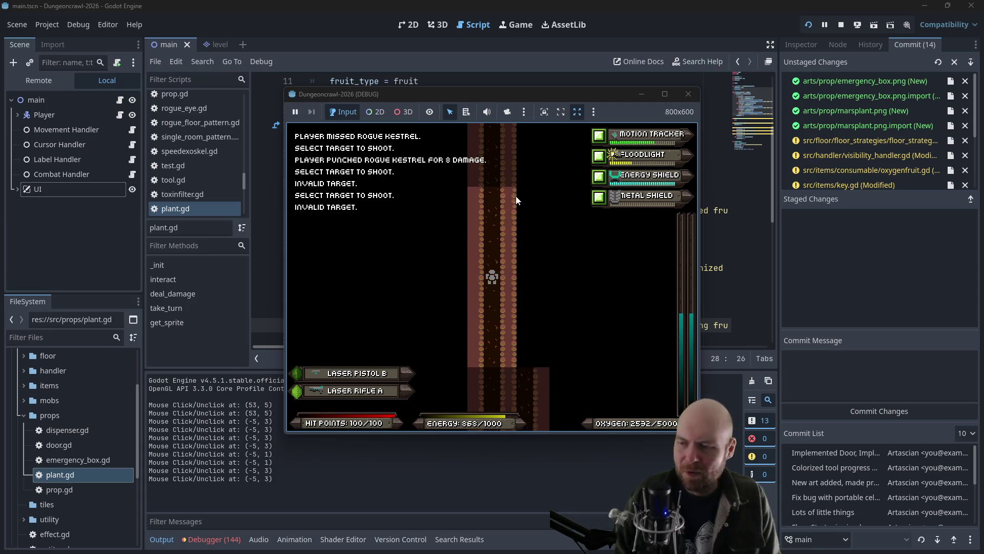
key("Down")
key("Down")
key("Down")
key("Down")
key("Down")
key("Down")
key("Left")
key("Left")
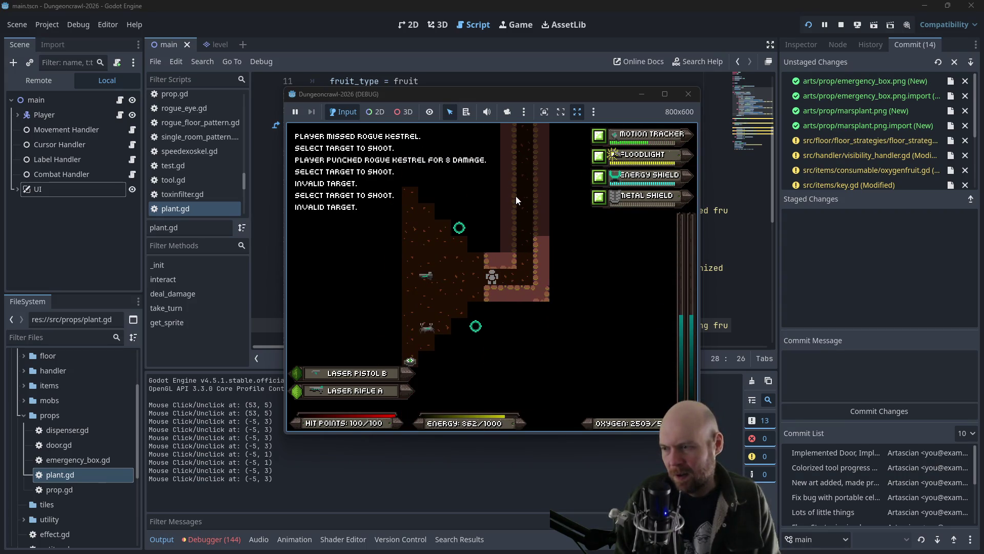
key("Left")
key("Up")
key("Up")
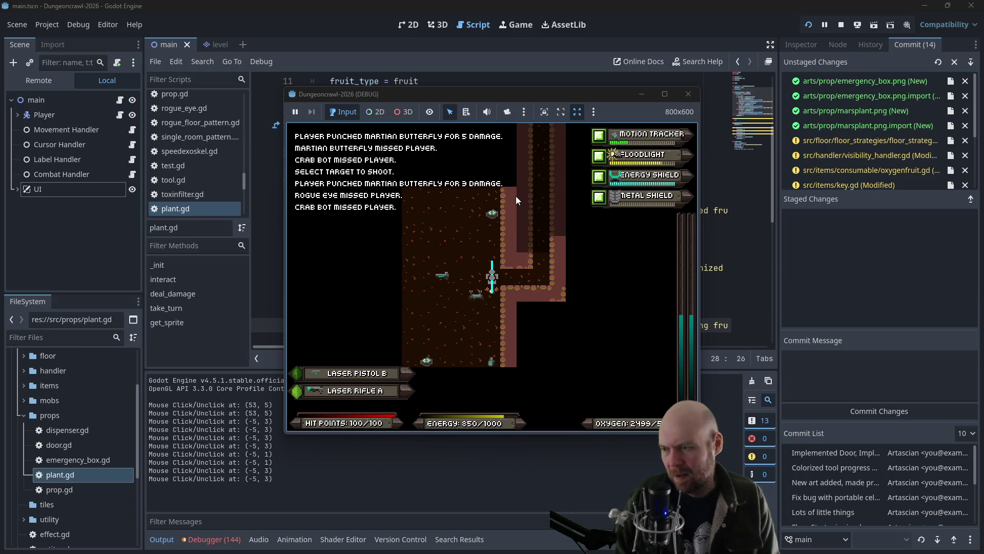
key("Right")
key("Left")
key("Left")
key("Left")
key("Right")
key("Right")
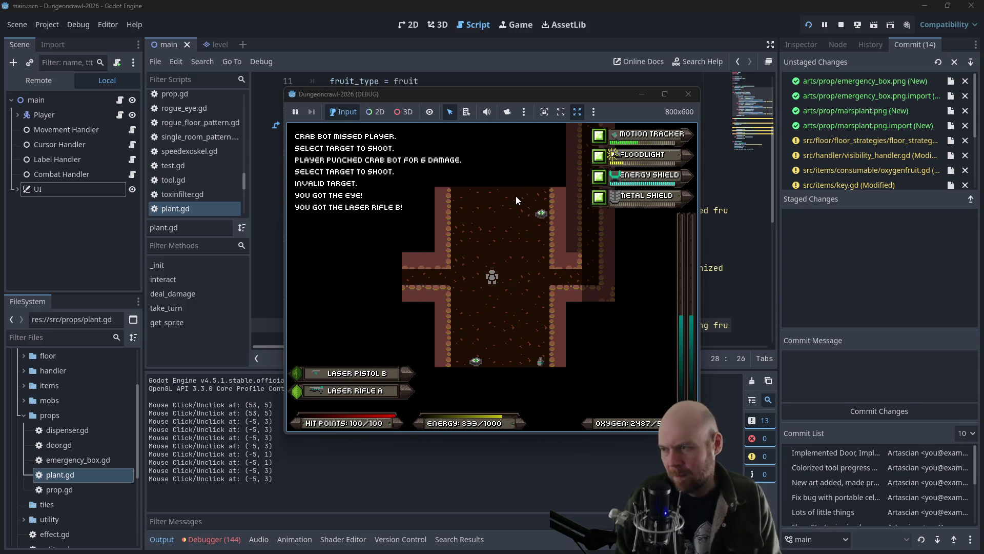
Step: Check the inventory and start removing an item, then cancel the removal
key("i")
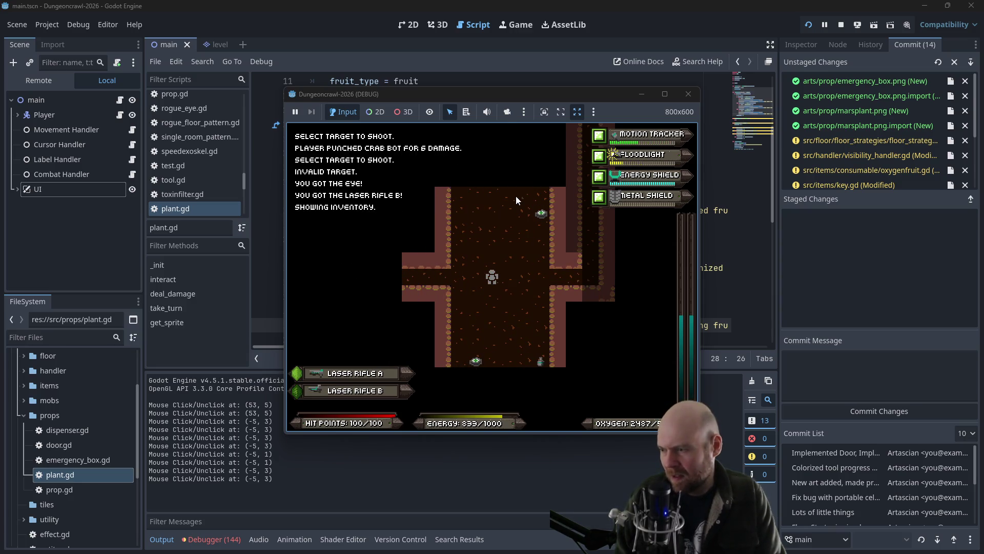
key("r")
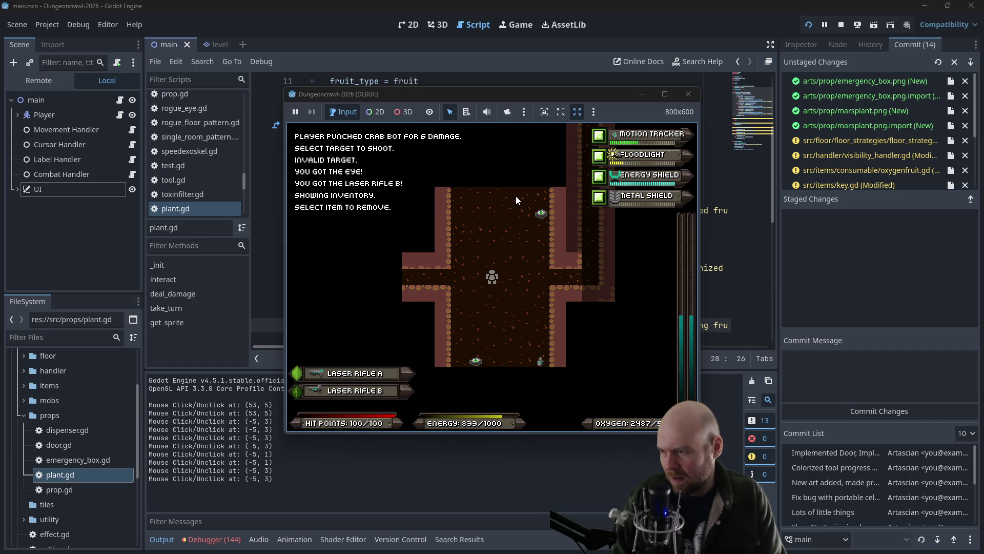
key("a")
key("i")
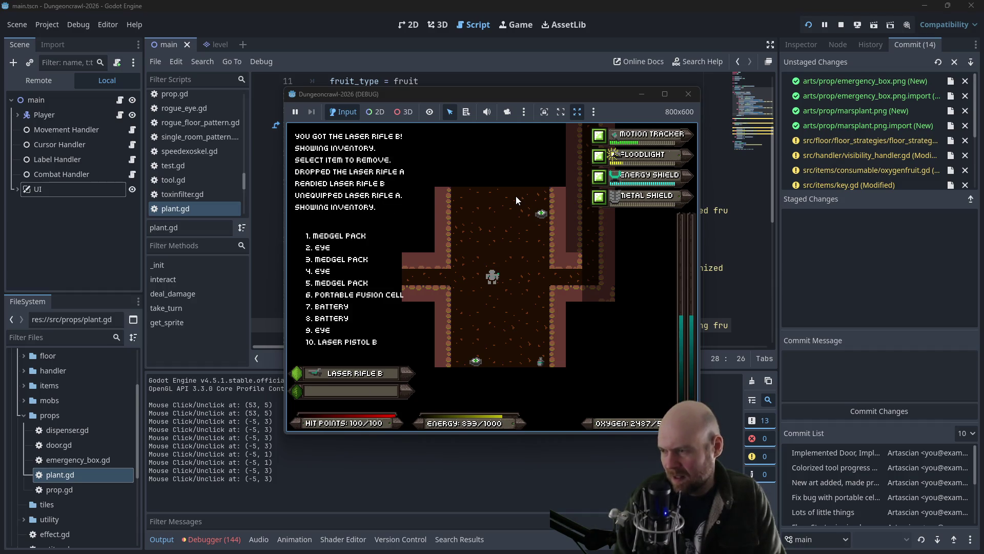
key("Escape")
key("Left")
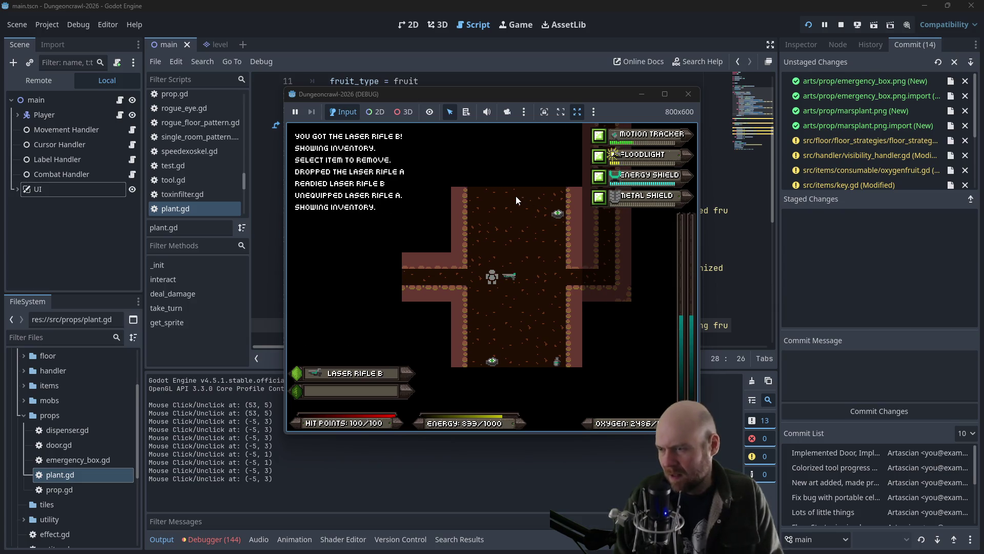
key("r")
key("Escape")
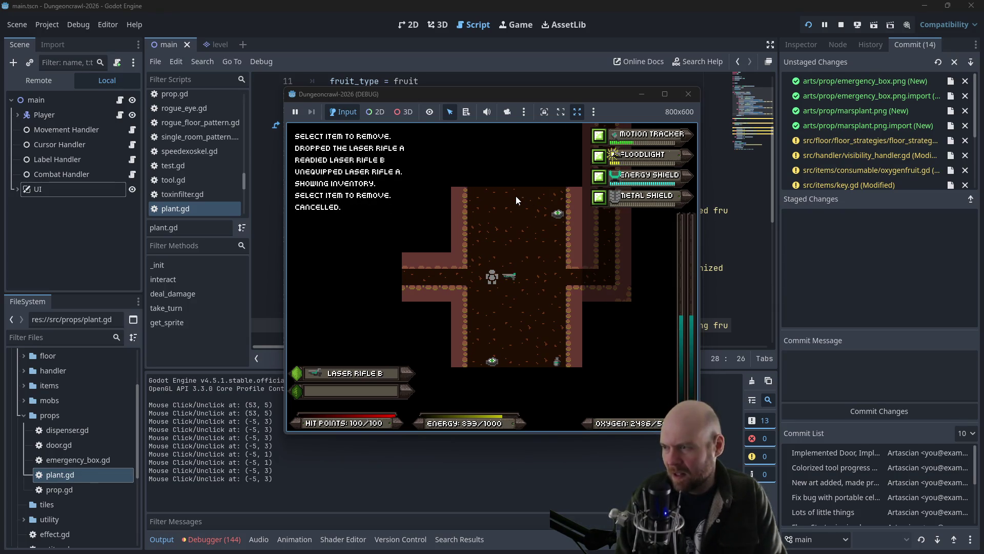
Step: Drop laser pistol B from the inventory
key("i")
key("d")
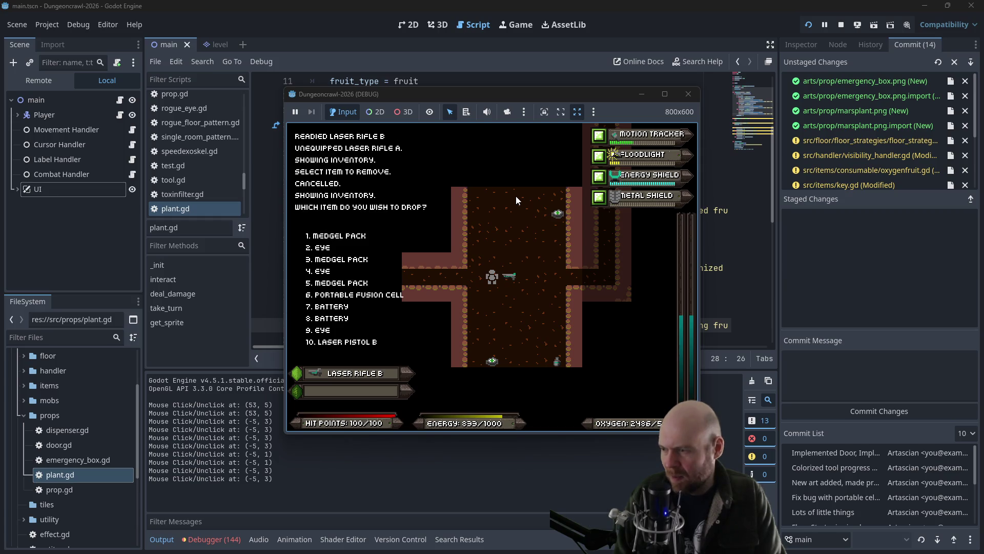
key("0")
key("Up")
key("d")
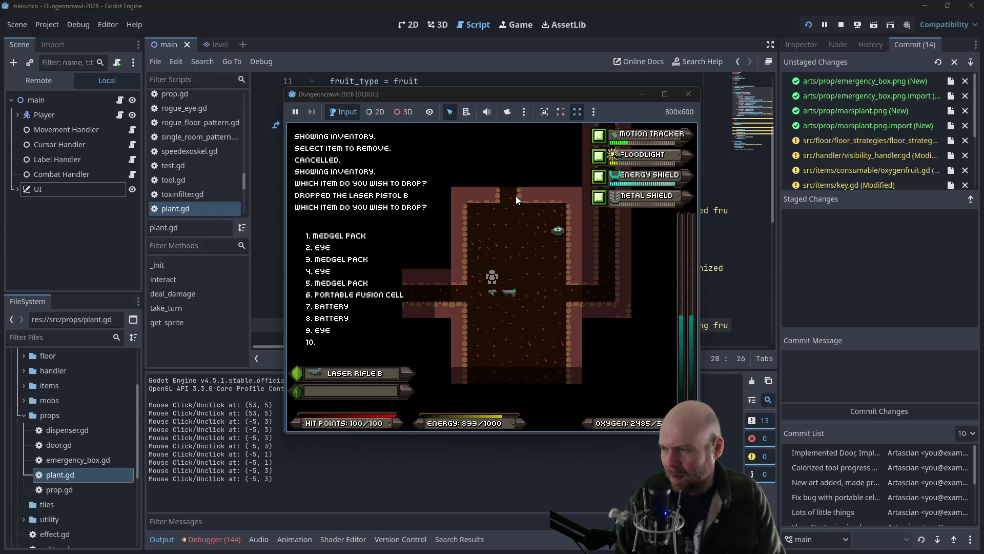
key("Escape")
Step: Fight past the scout orb and crab bot, grab the battery and step onto the level exit
key("Left")
key("Down")
key("Left")
key("Left")
key("Left")
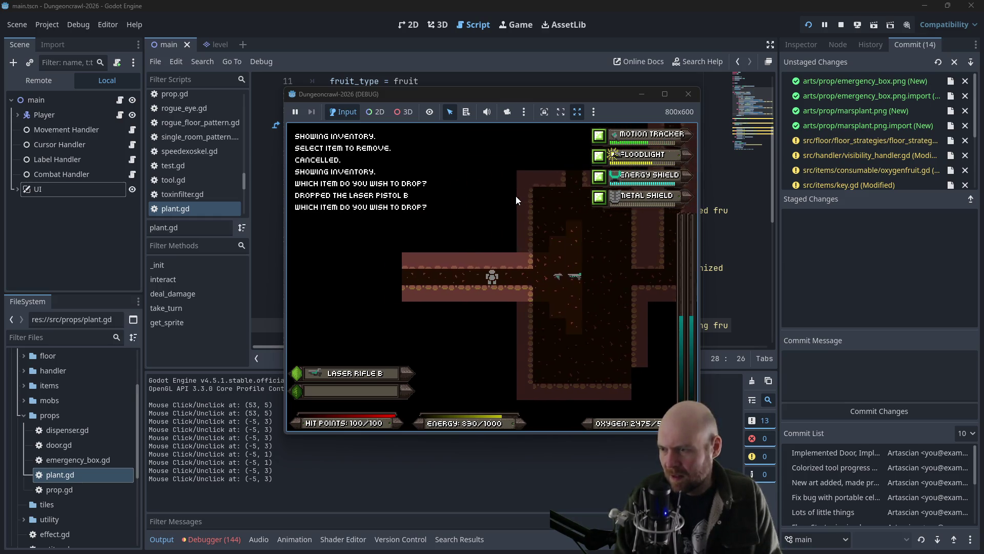
key("Left")
key("Left")
key("Left")
key("Up")
key("Up")
key("Up")
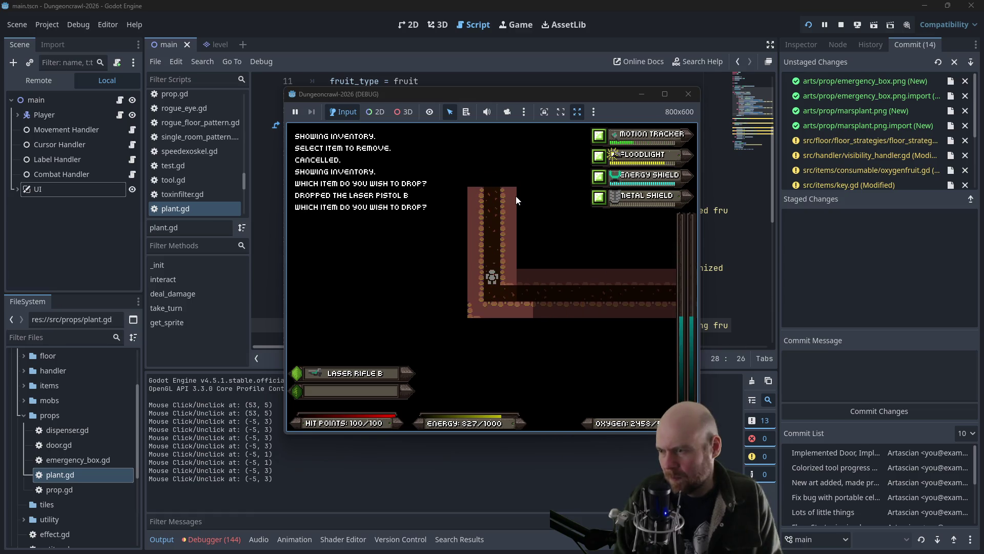
key("Up")
key("Up")
key("Up")
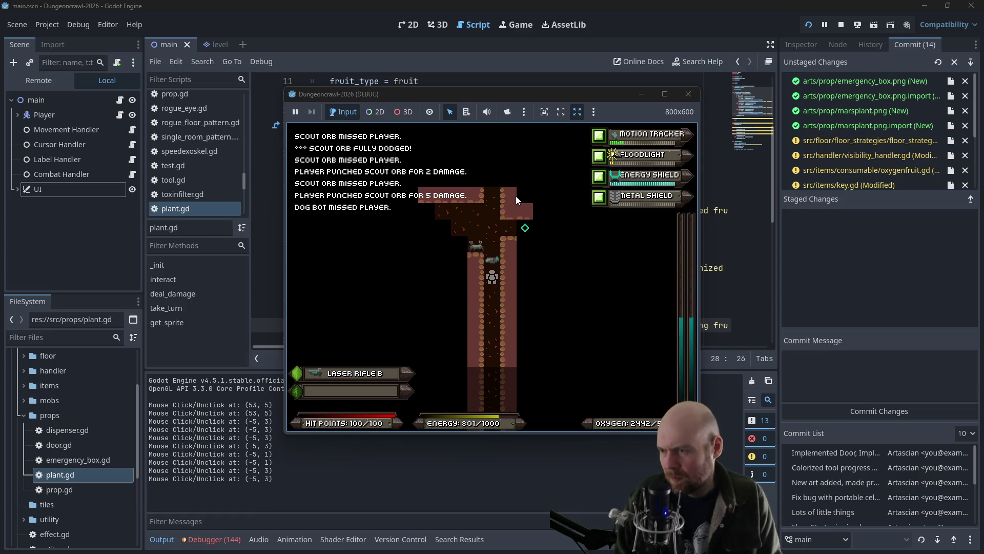
key("Up")
key("Up")
key("Up")
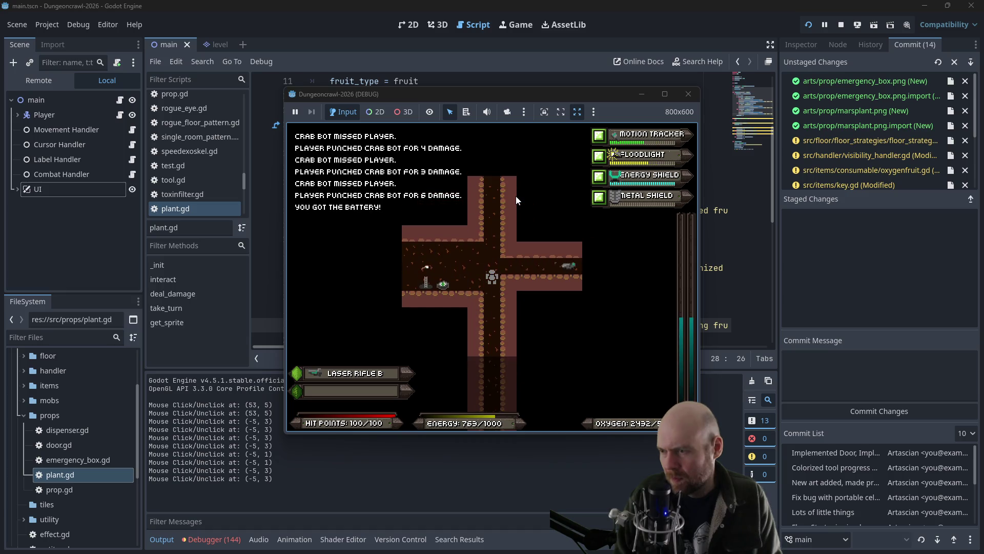
key("Left")
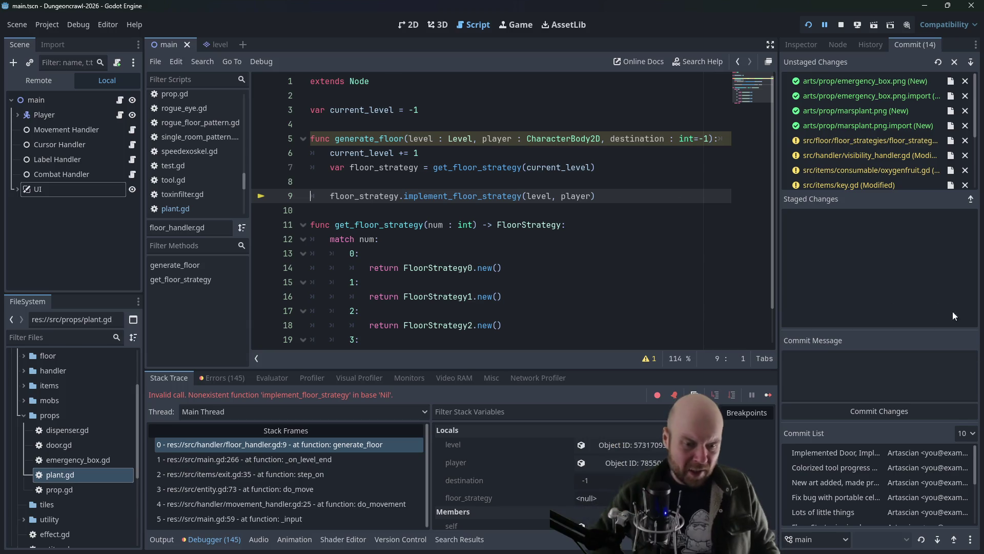
Step: Bring the Obsidian Plan note to the front over the halted floor_handler.gd crash
key("alt+Tab")
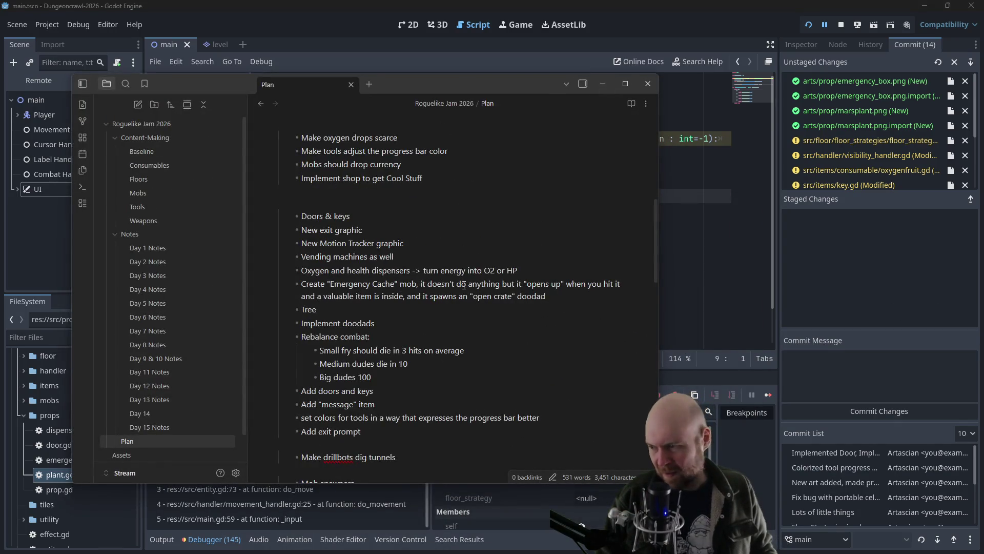
Step: Start a new to-do item below 'Implement YASD' for the YOU WIN screen
scroll(389, 360, "down", 5)
scroll(390, 360, "down", 5)
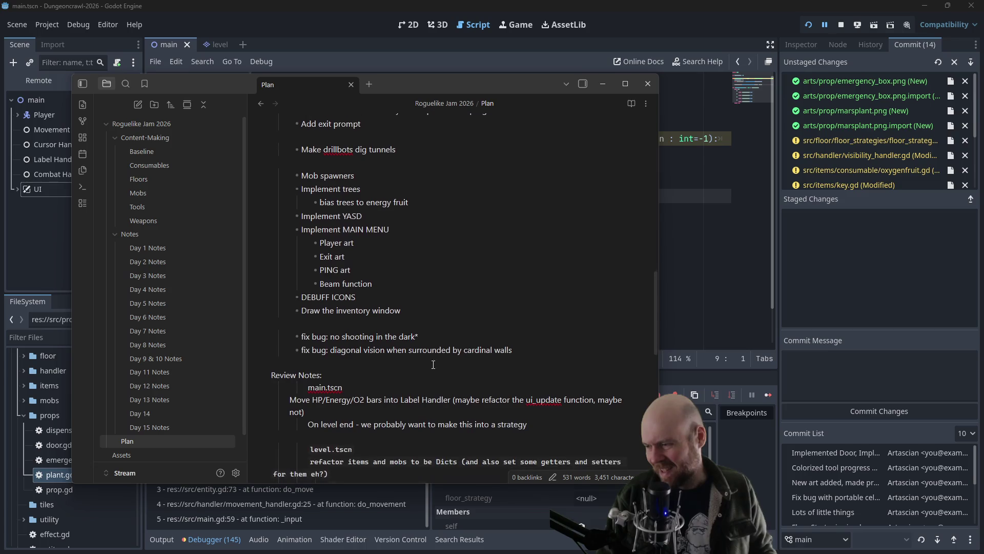
scroll(441, 355, "up", 5)
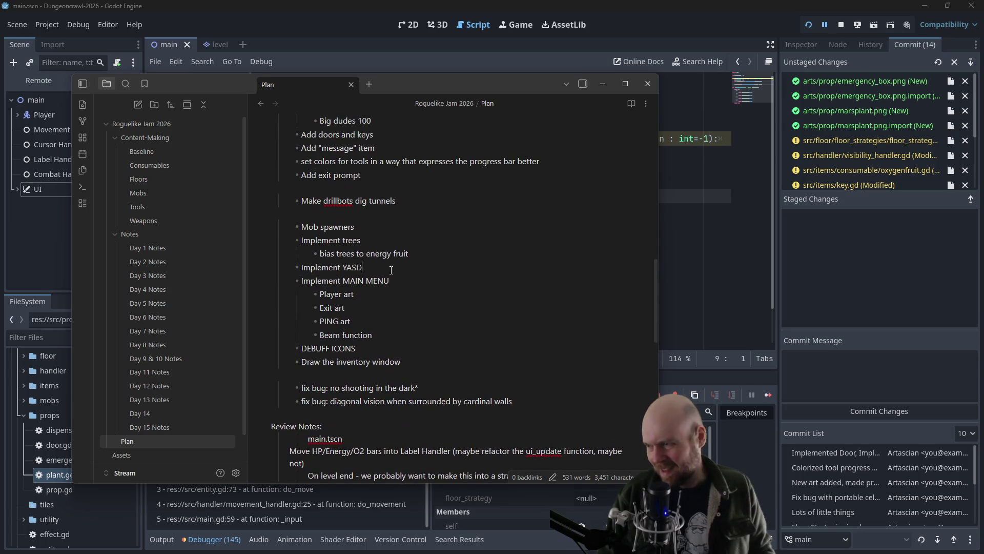
key("Return")
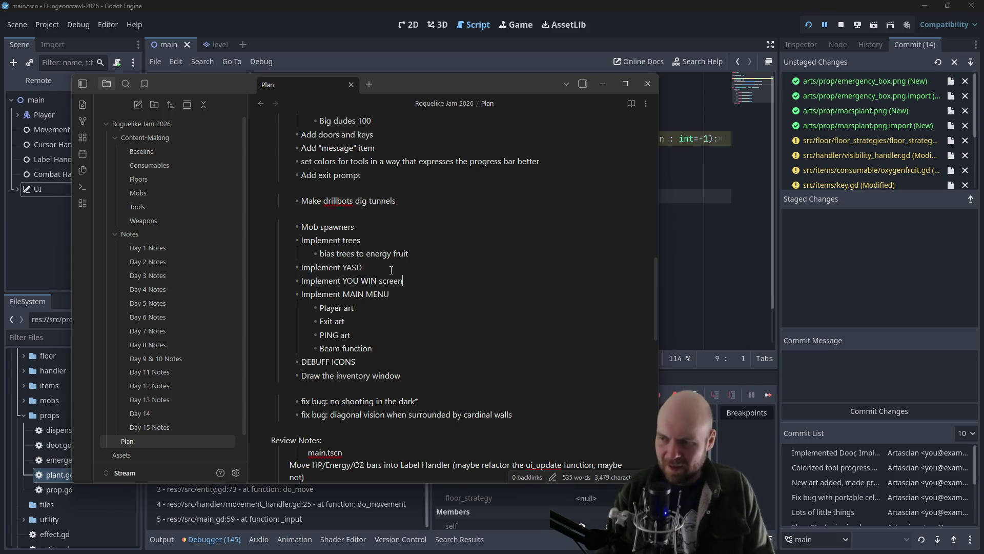
Step: Minimize and restore Obsidian, then insert a new line above 'Doors & keys'
left_click(610, 84)
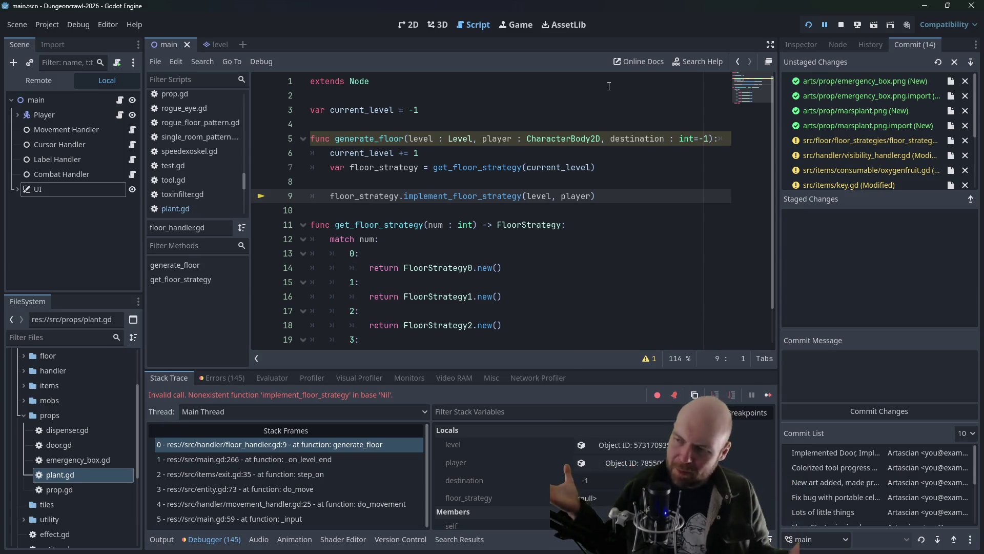
key("alt+Tab")
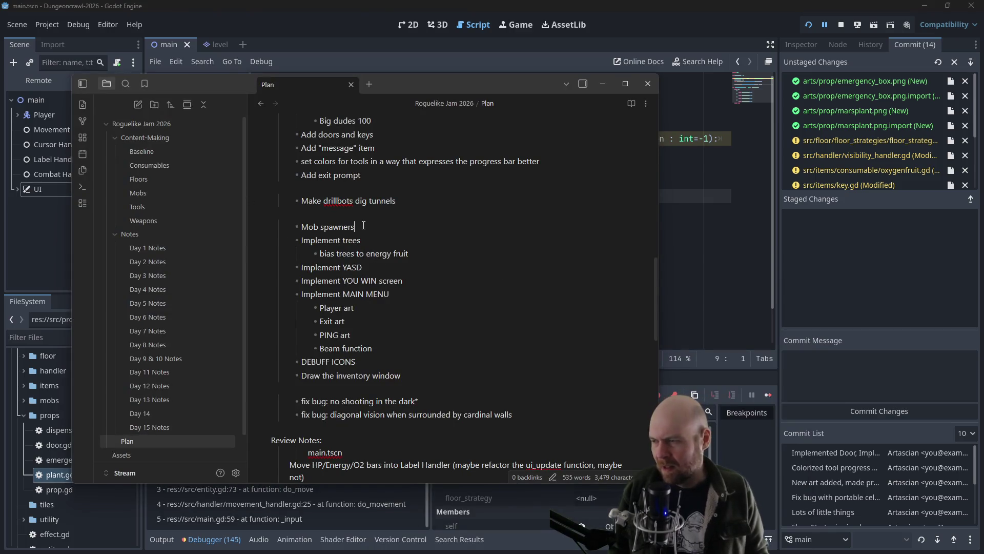
scroll(364, 225, "up", 4)
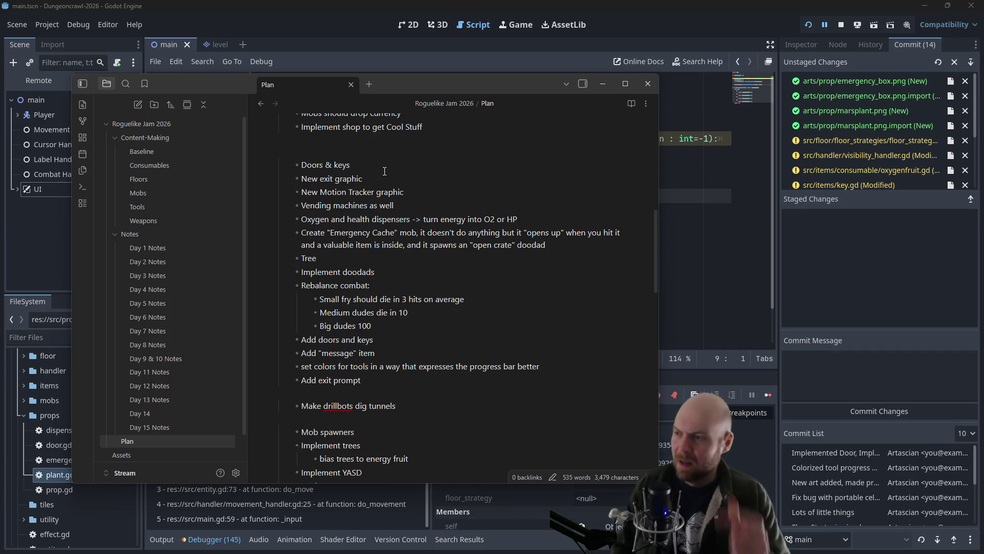
key("Return")
key("Return")
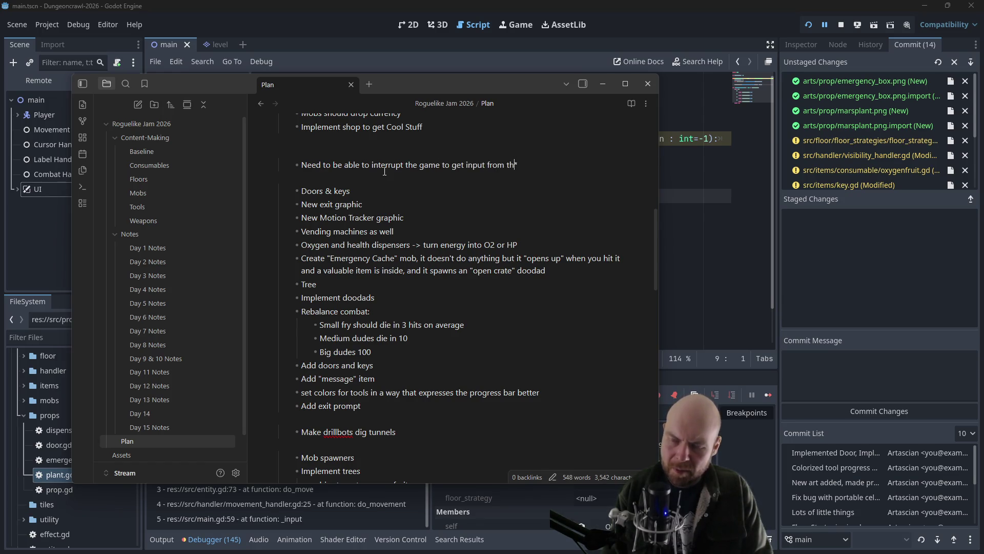
Step: Finish the input-interrupt item and add 'We need doodads' as the next to-do
key("Return")
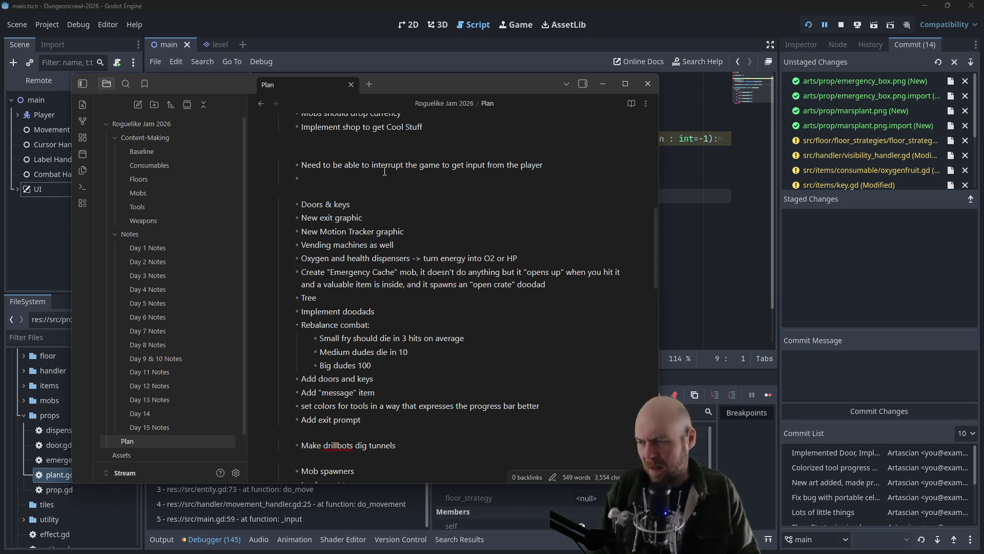
left_click(370, 219)
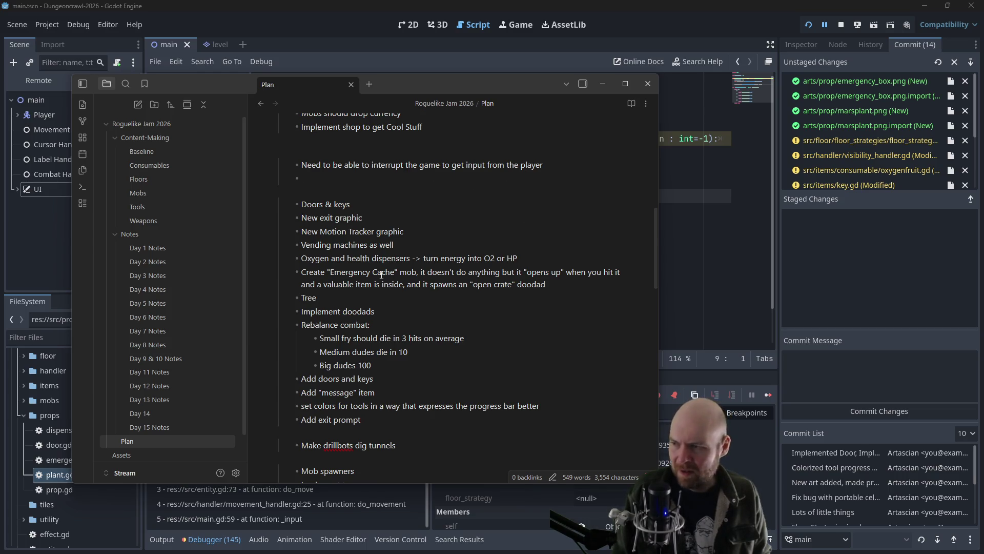
left_click(563, 282)
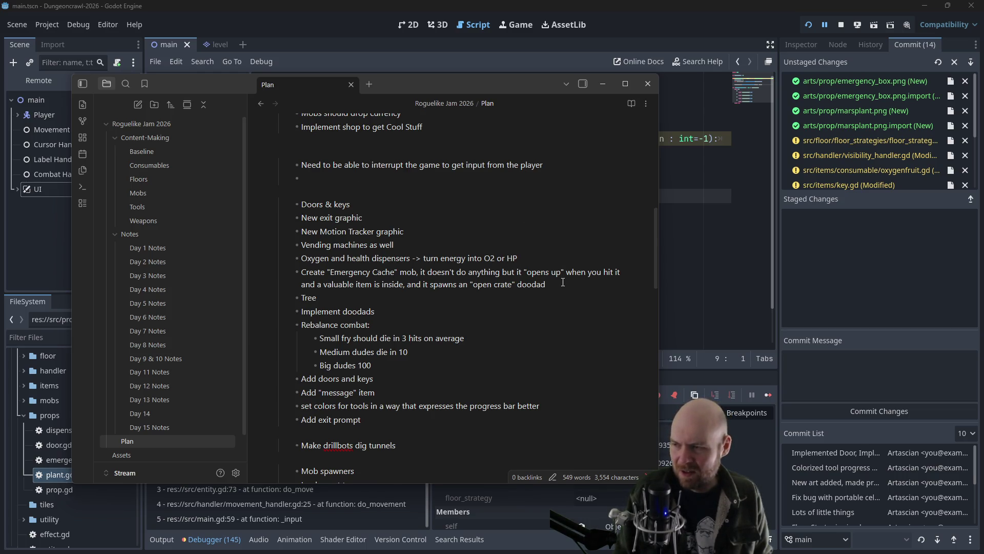
left_click(411, 179)
type("We need dod")
type("dads")
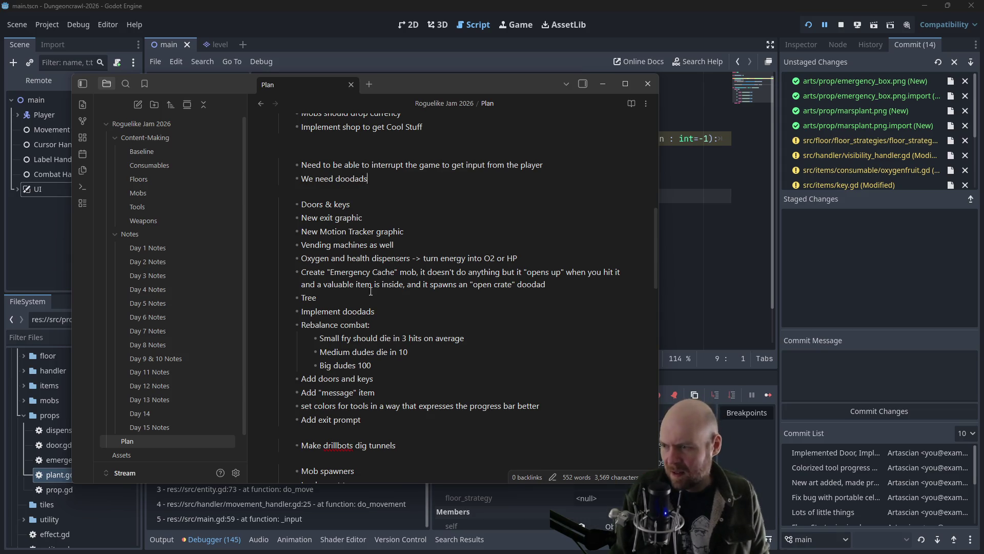
Step: Add 'We need to be able to set colors', then select the items from Doors & keys through Tree
left_click(386, 177)
key("Return")
type("W")
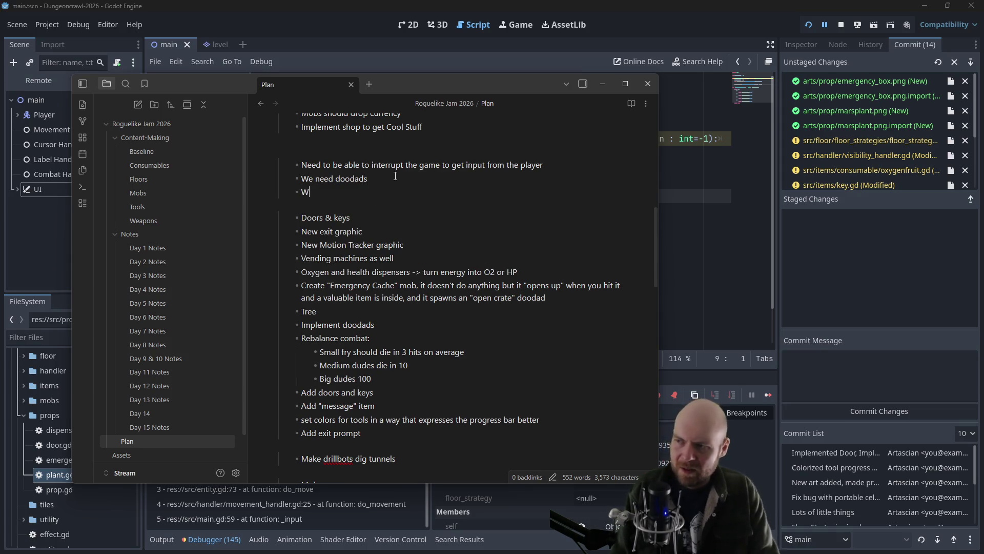
type("e need to be able to set colors")
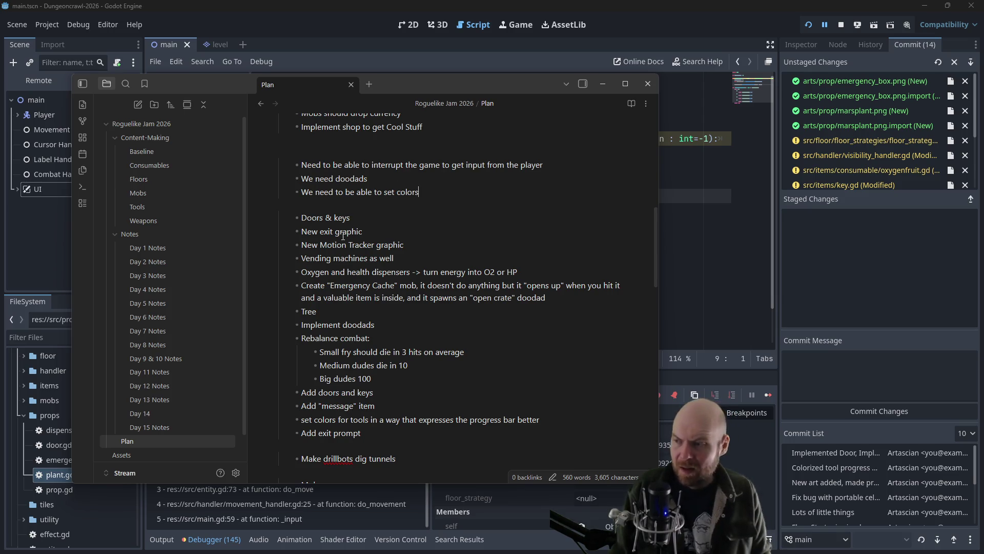
left_click_drag(331, 308, 229, 217)
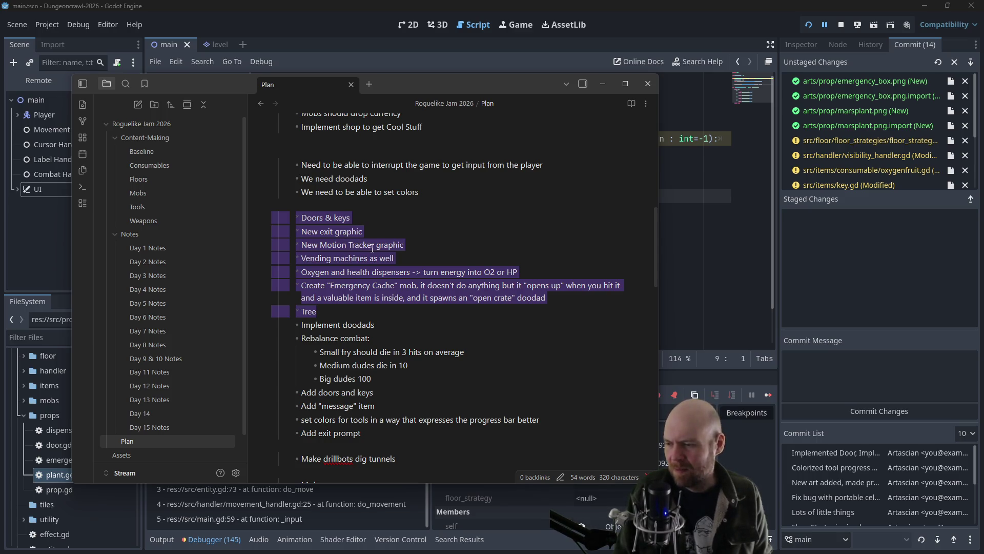
scroll(384, 266, "down", 5)
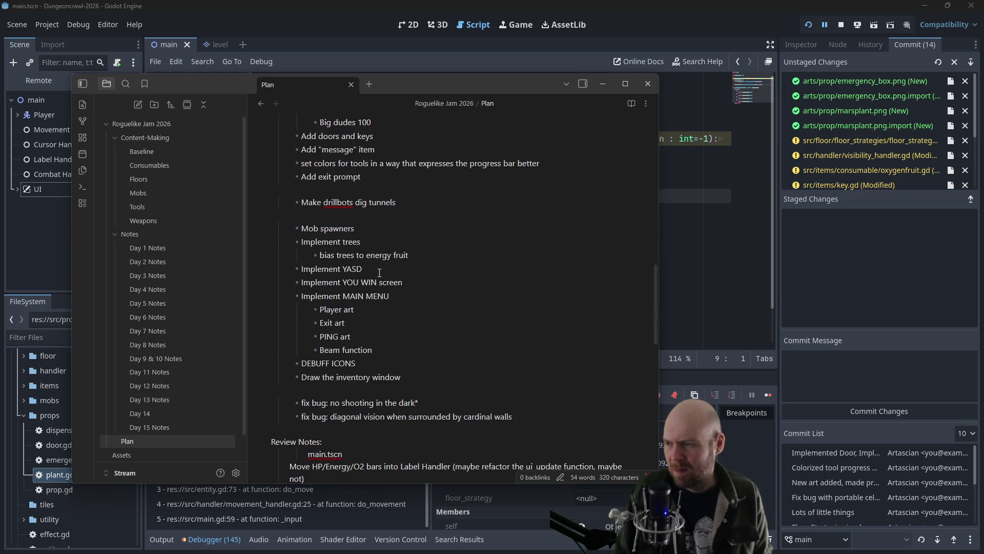
triple_click(326, 277)
left_click(326, 279)
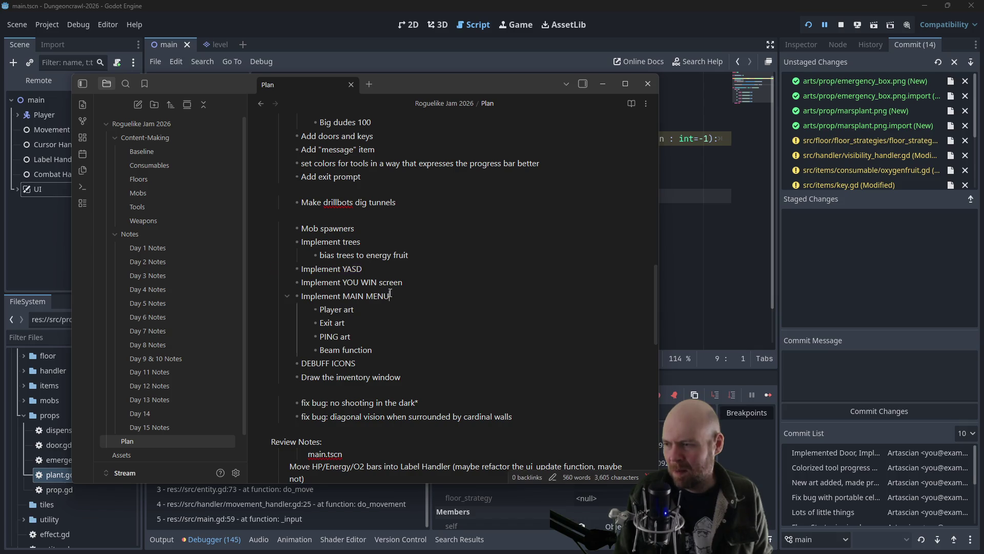
triple_click(389, 294)
left_click(389, 286)
triple_click(389, 287)
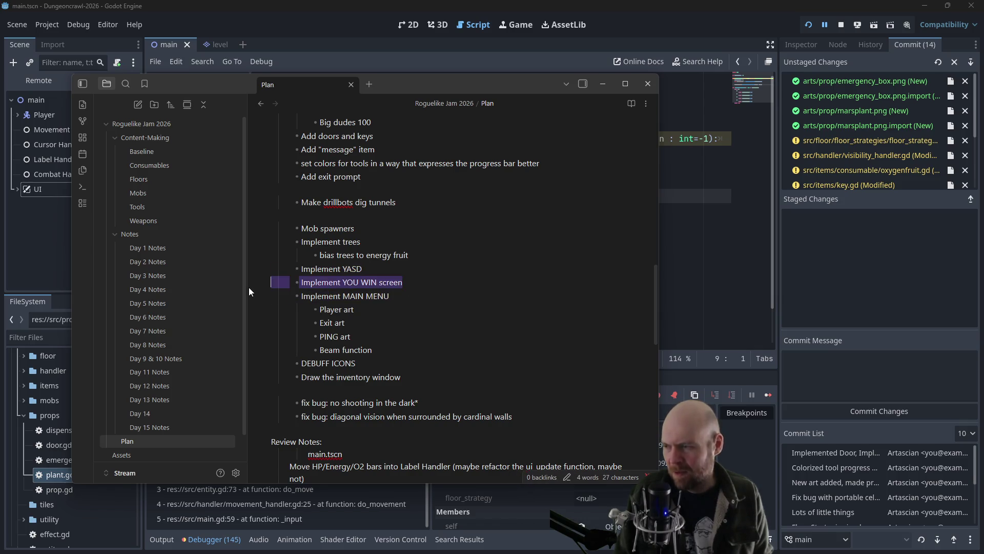
scroll(379, 287, "up", 1)
left_click(364, 293)
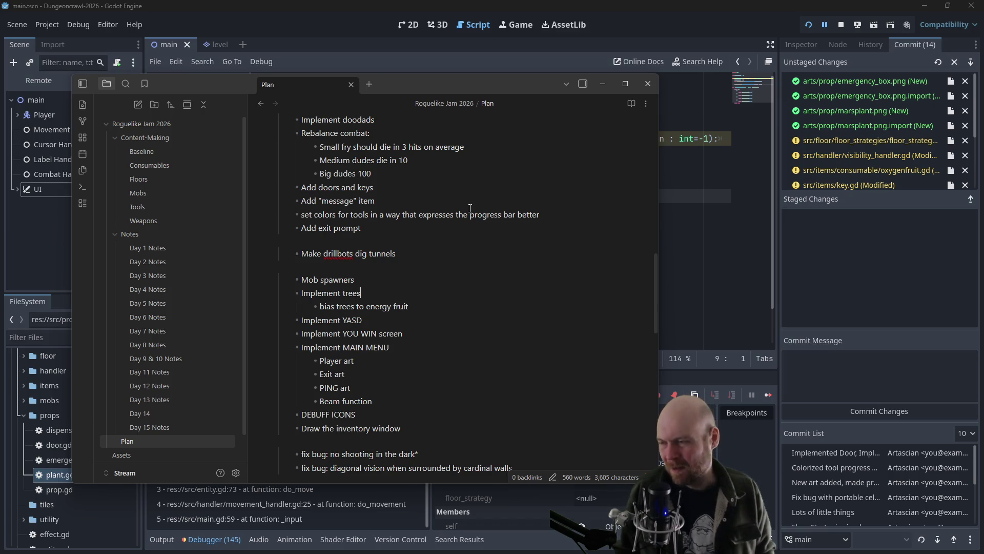
scroll(468, 211, "up", 5)
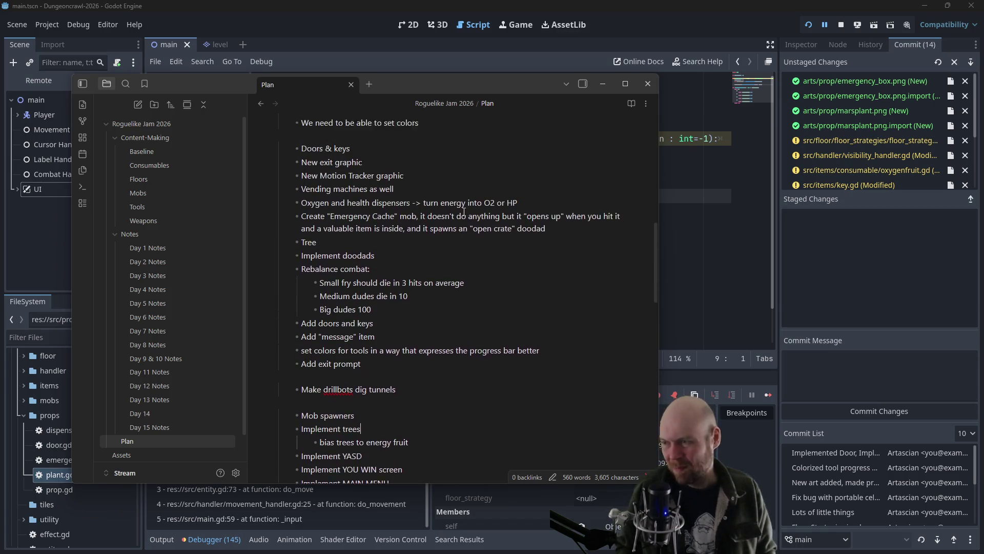